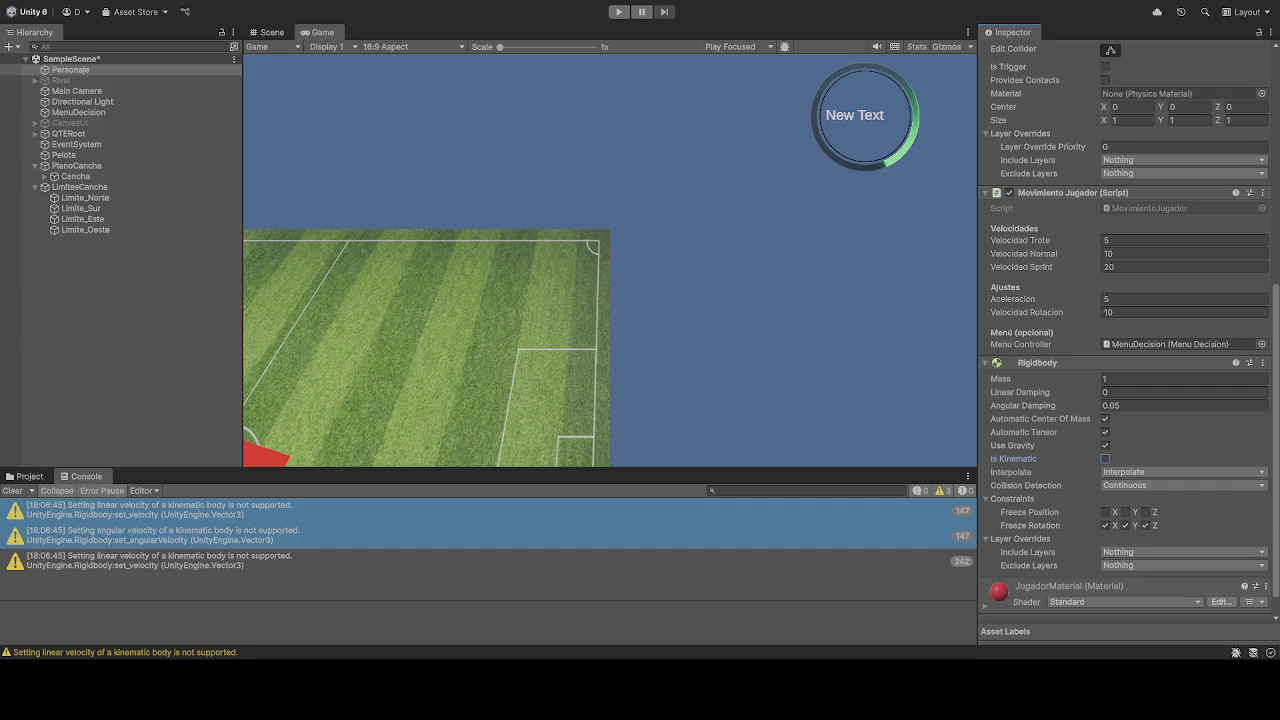
# Step: Clear the kinematic-body warnings from the Console and enter Play mode
pyautogui.click(12, 490)
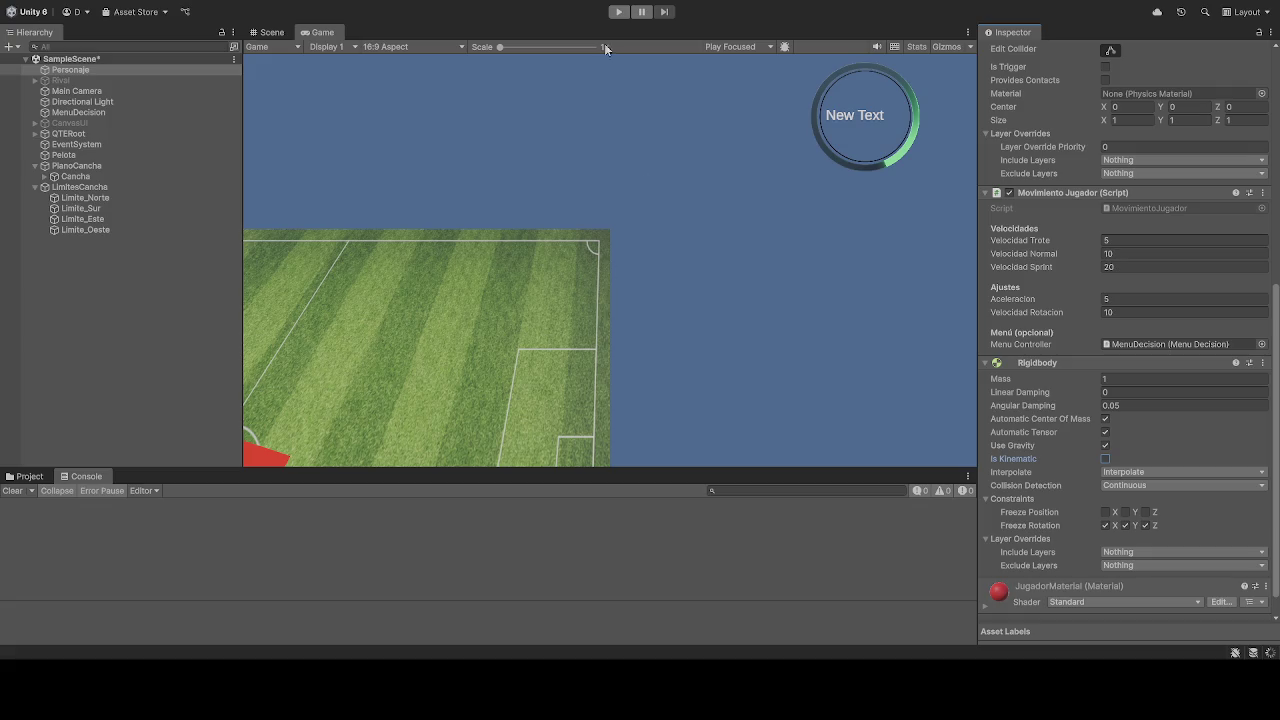
pyautogui.click(618, 11)
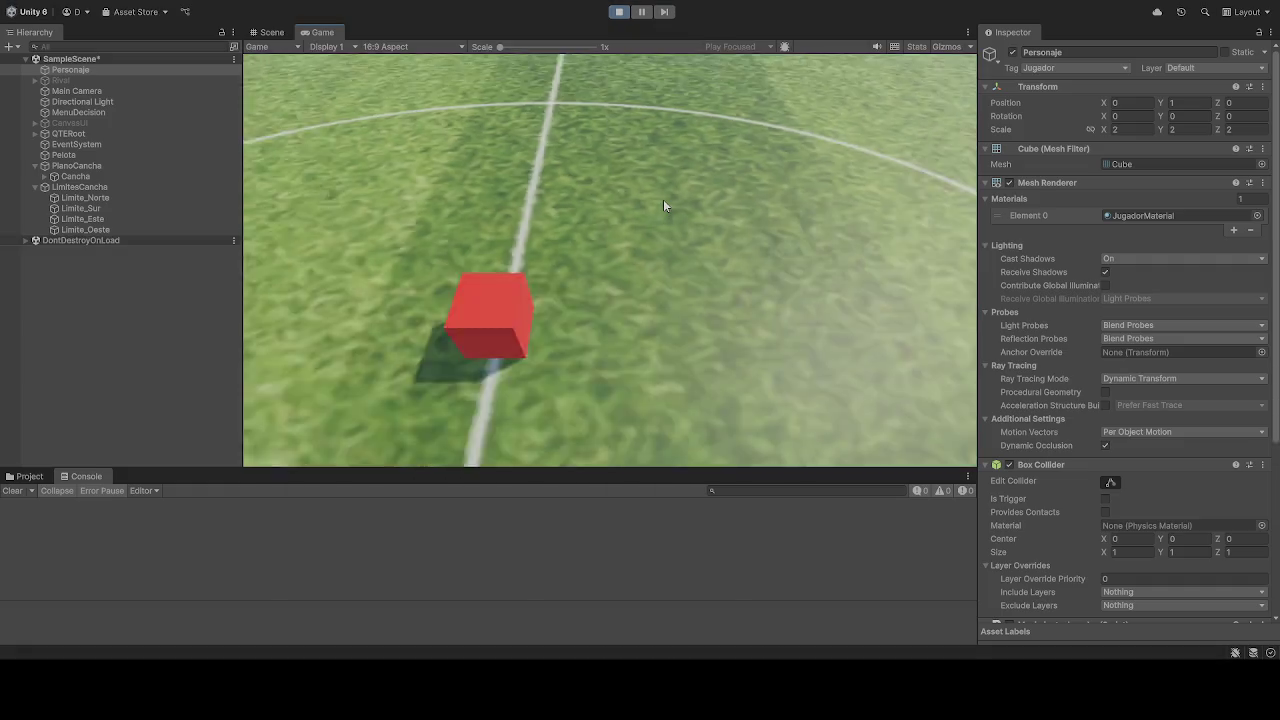
# Step: Drive the red cube around the pitch with WASD, turning it up beside the ball
pyautogui.press('s')
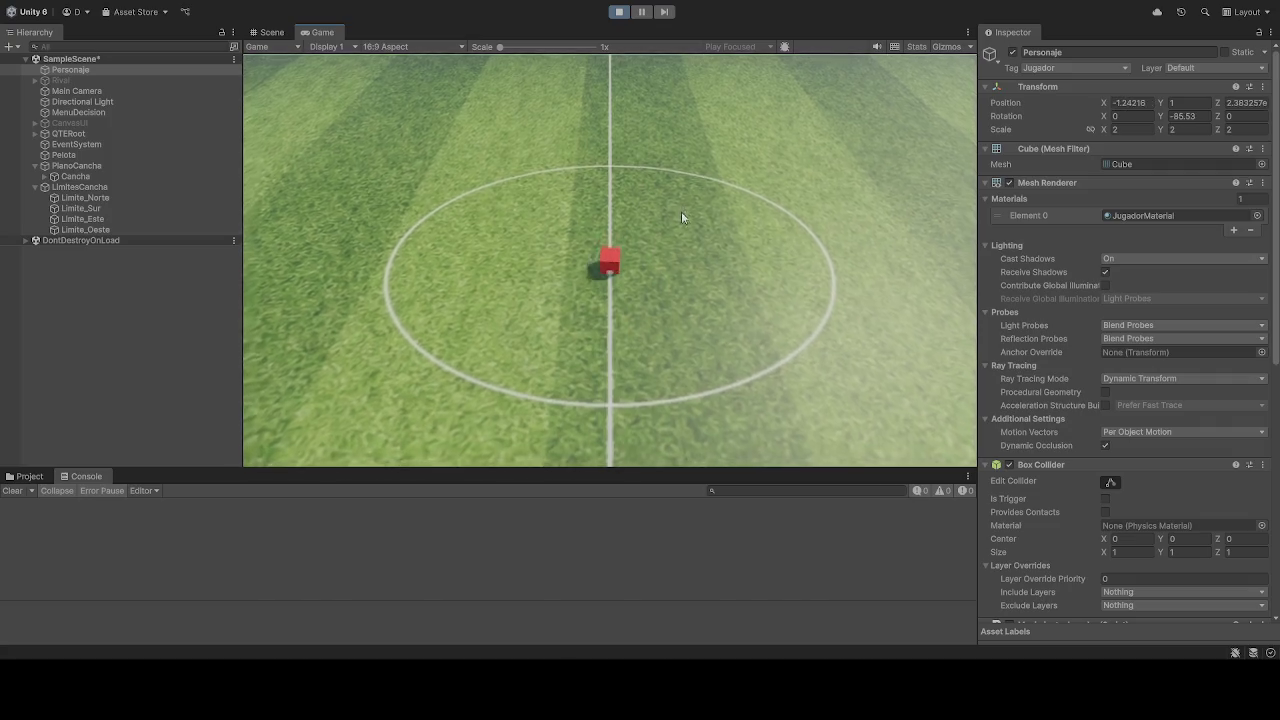
pyautogui.press('a')
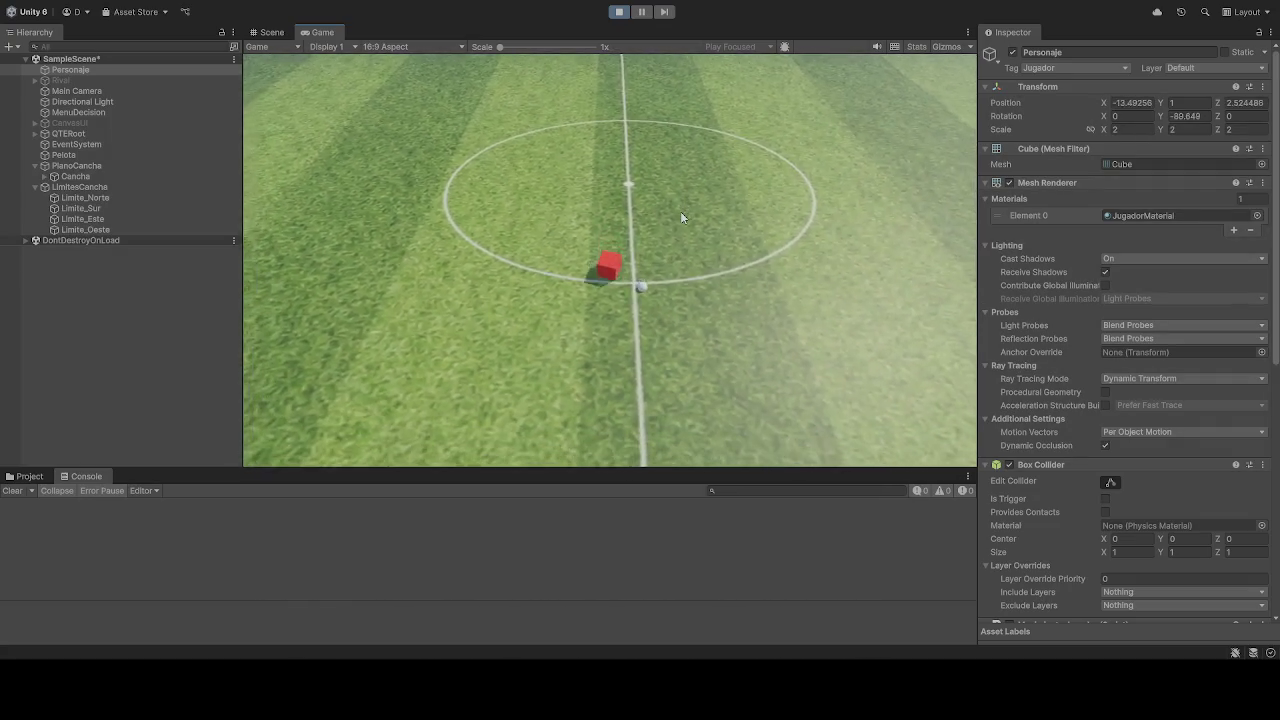
pyautogui.press('s')
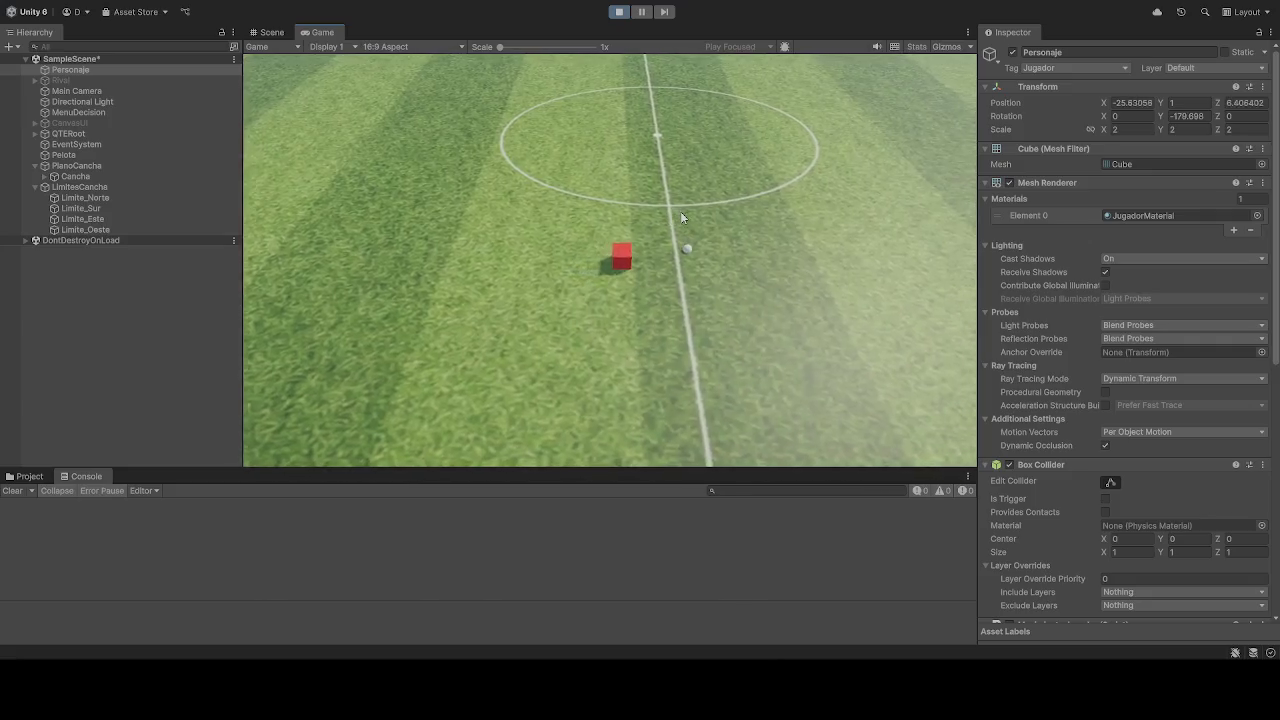
pyautogui.press('a')
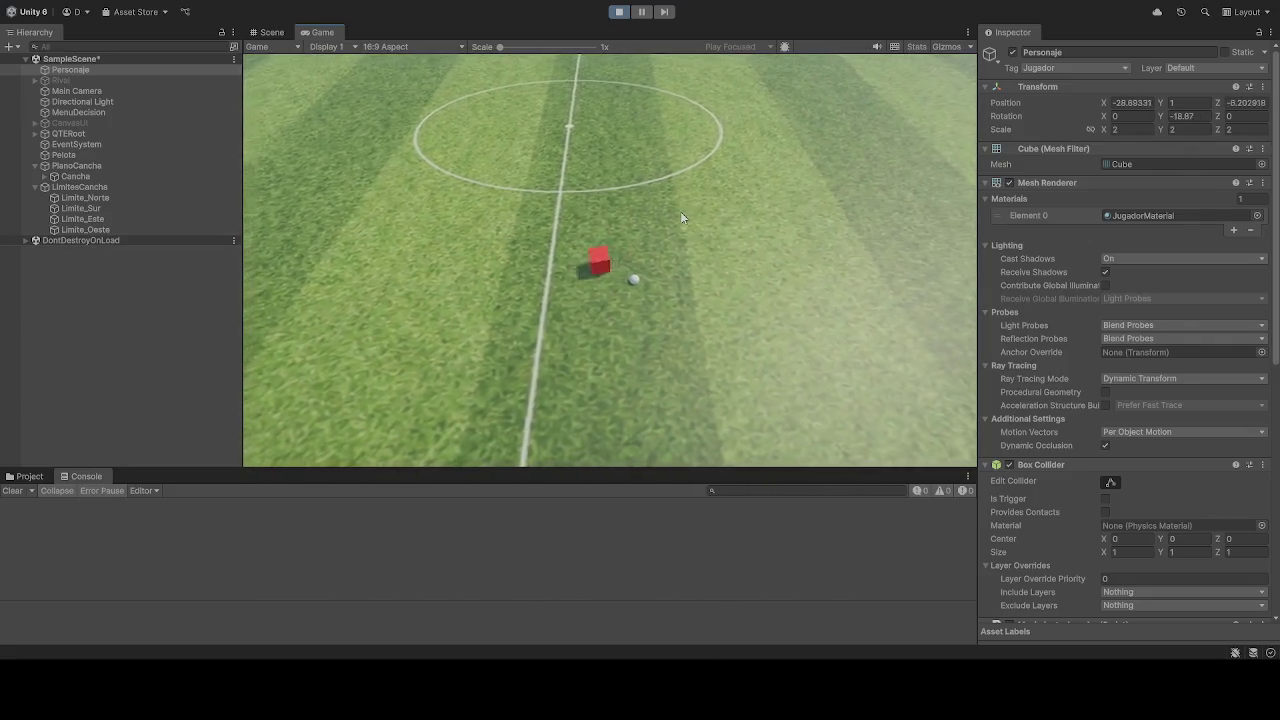
pyautogui.press('d')
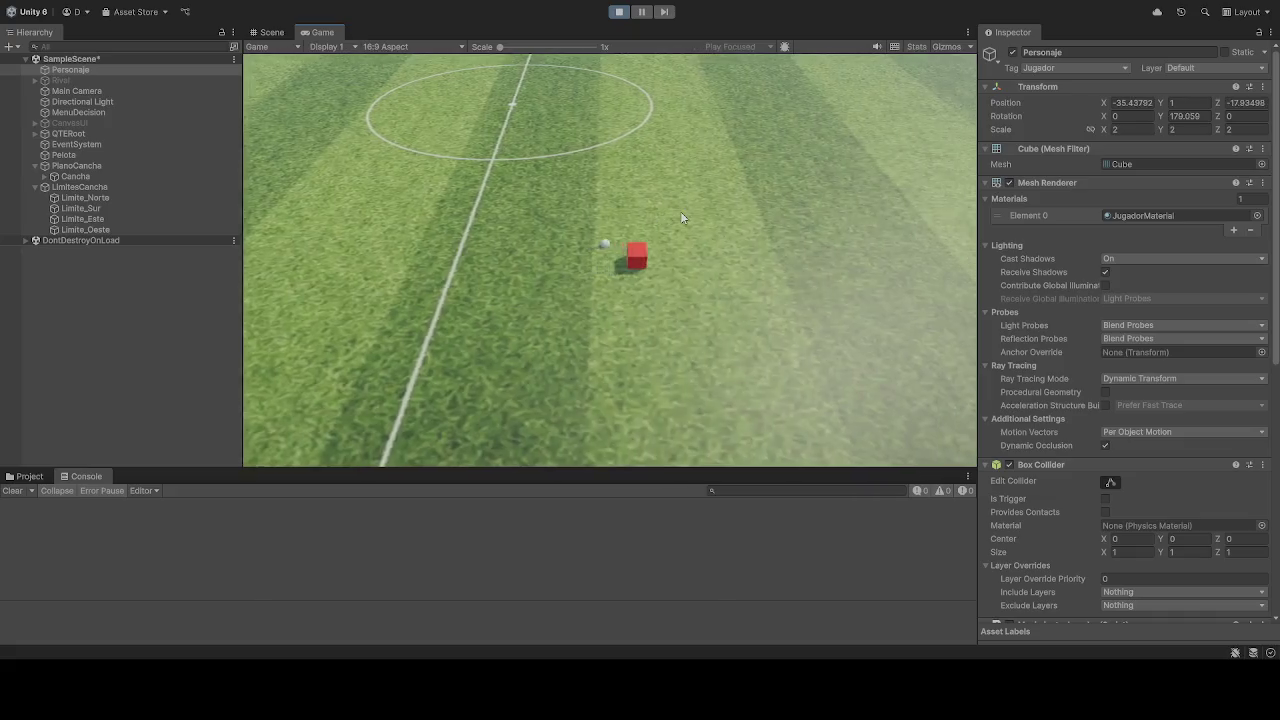
pyautogui.press('d')
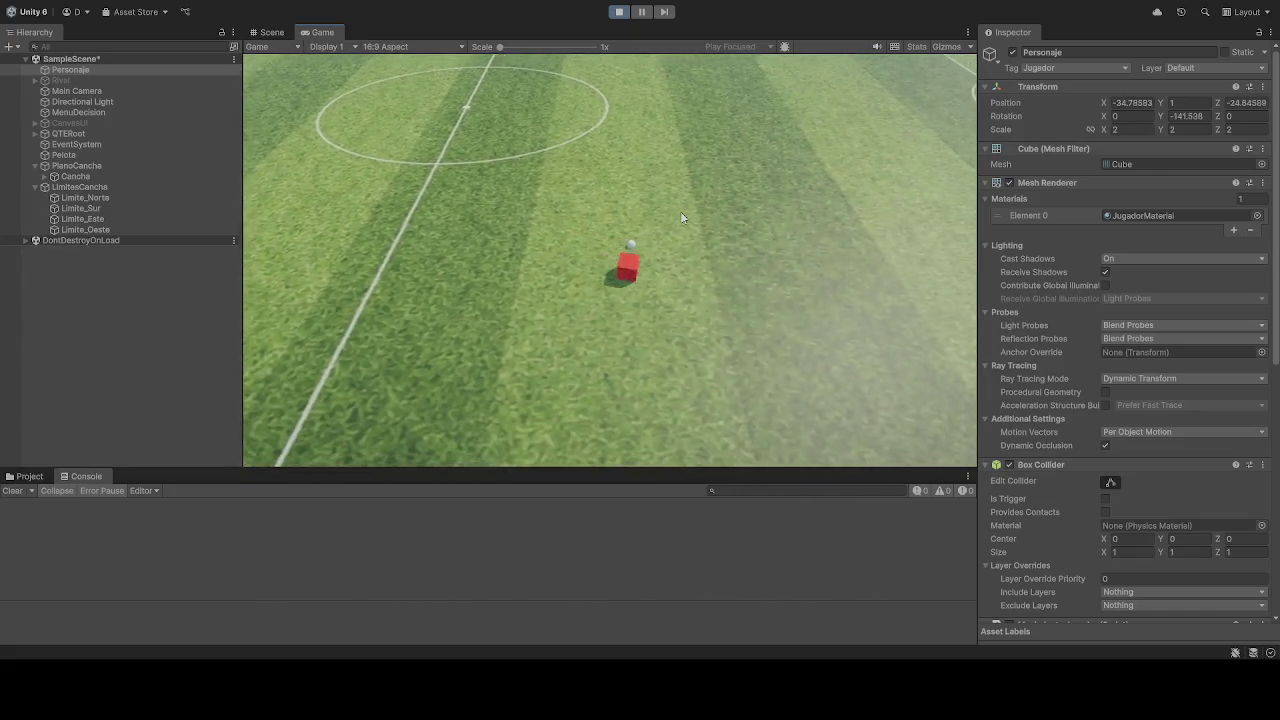
pyautogui.press('a')
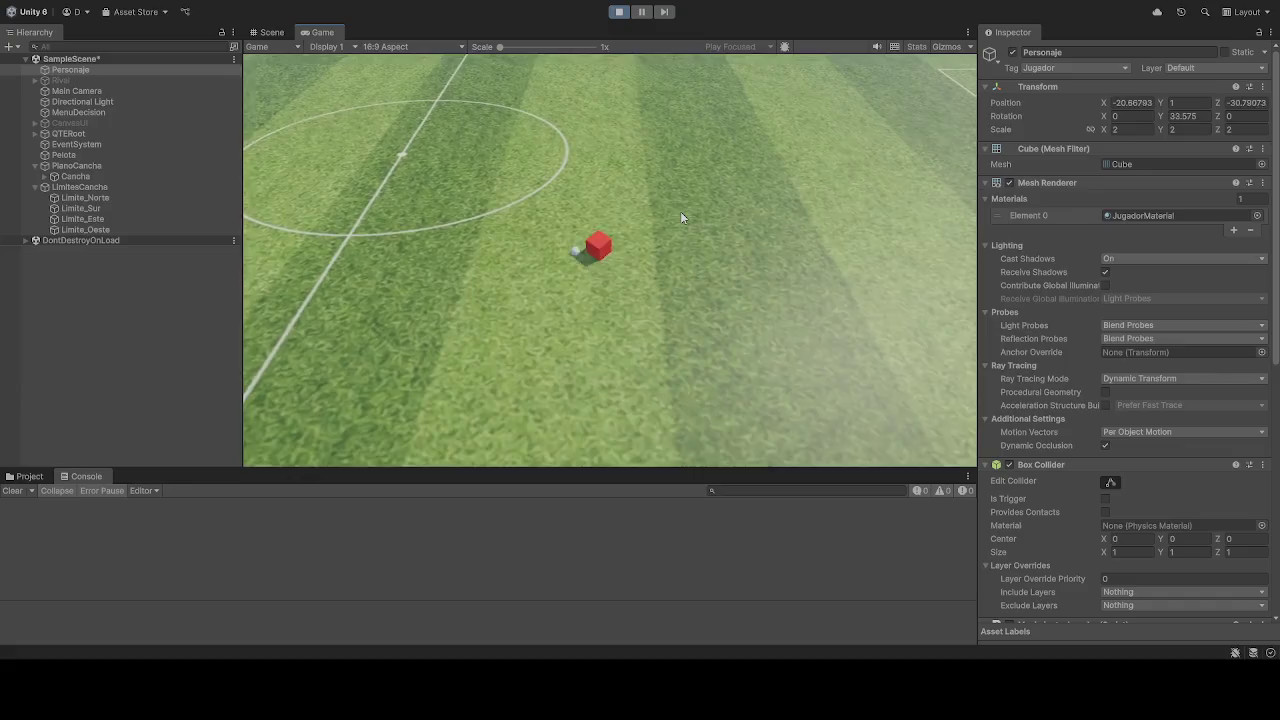
pyautogui.press('a')
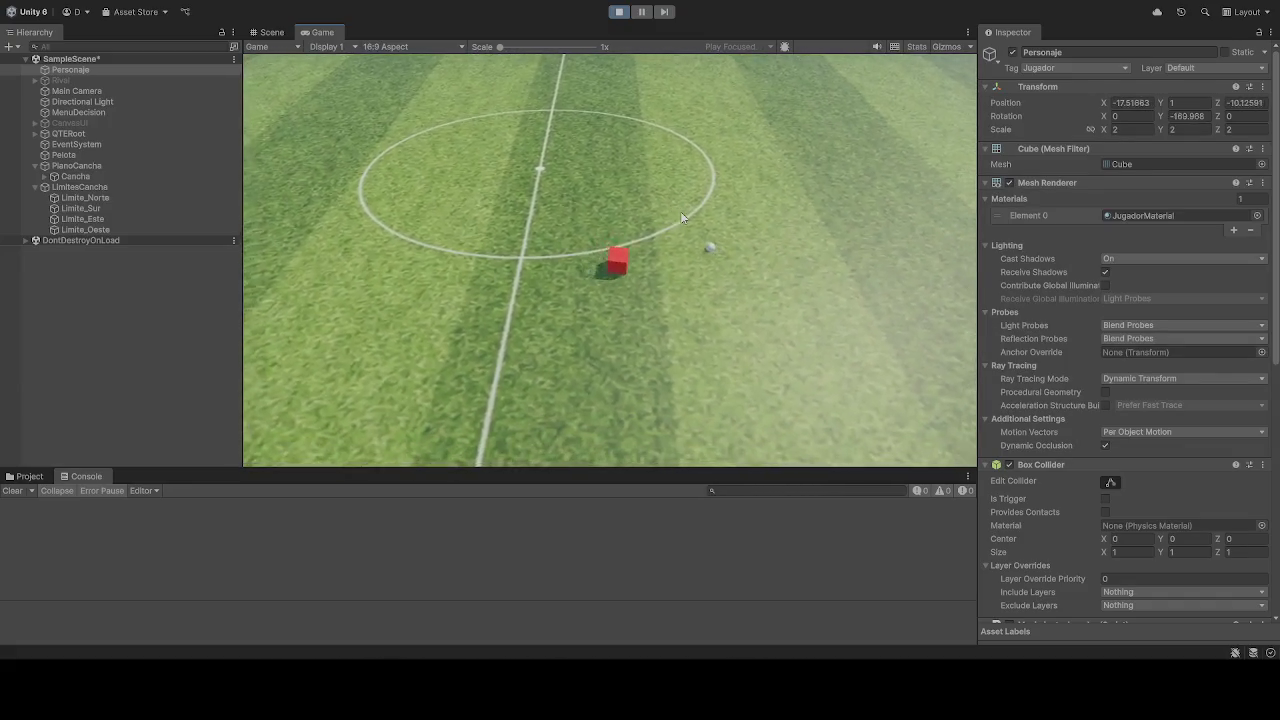
pyautogui.press('w')
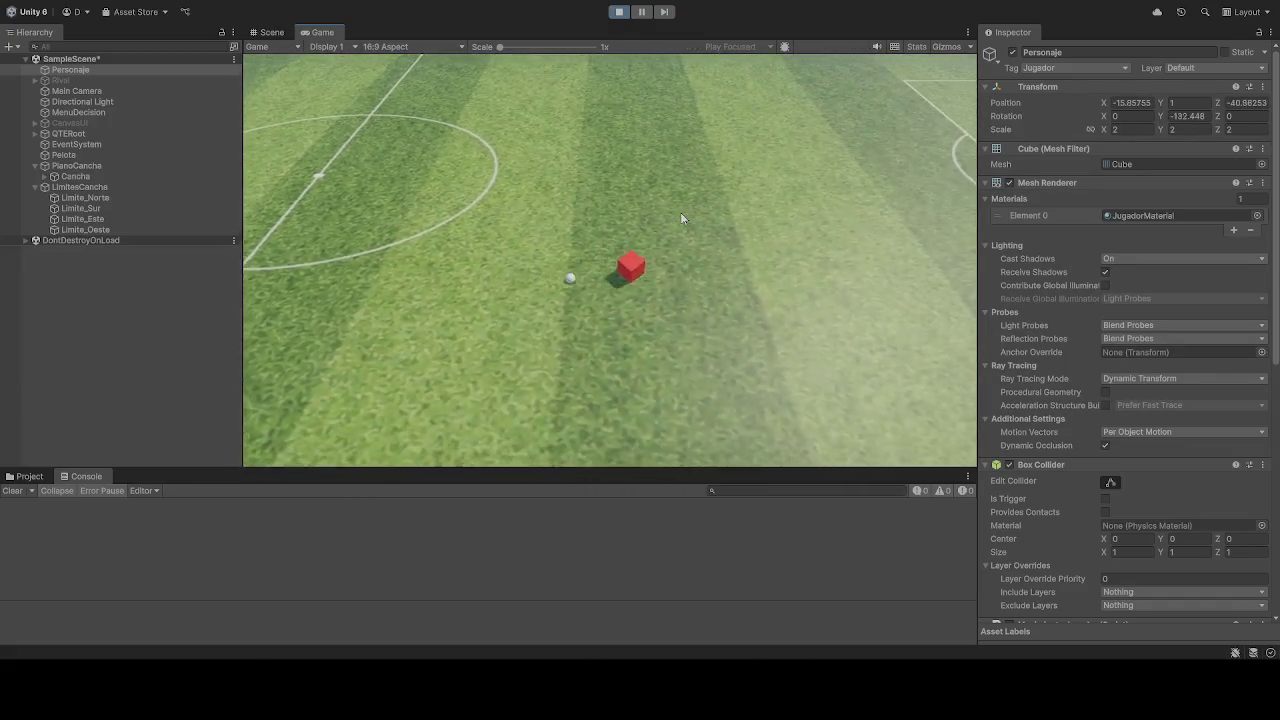
pyautogui.press('s')
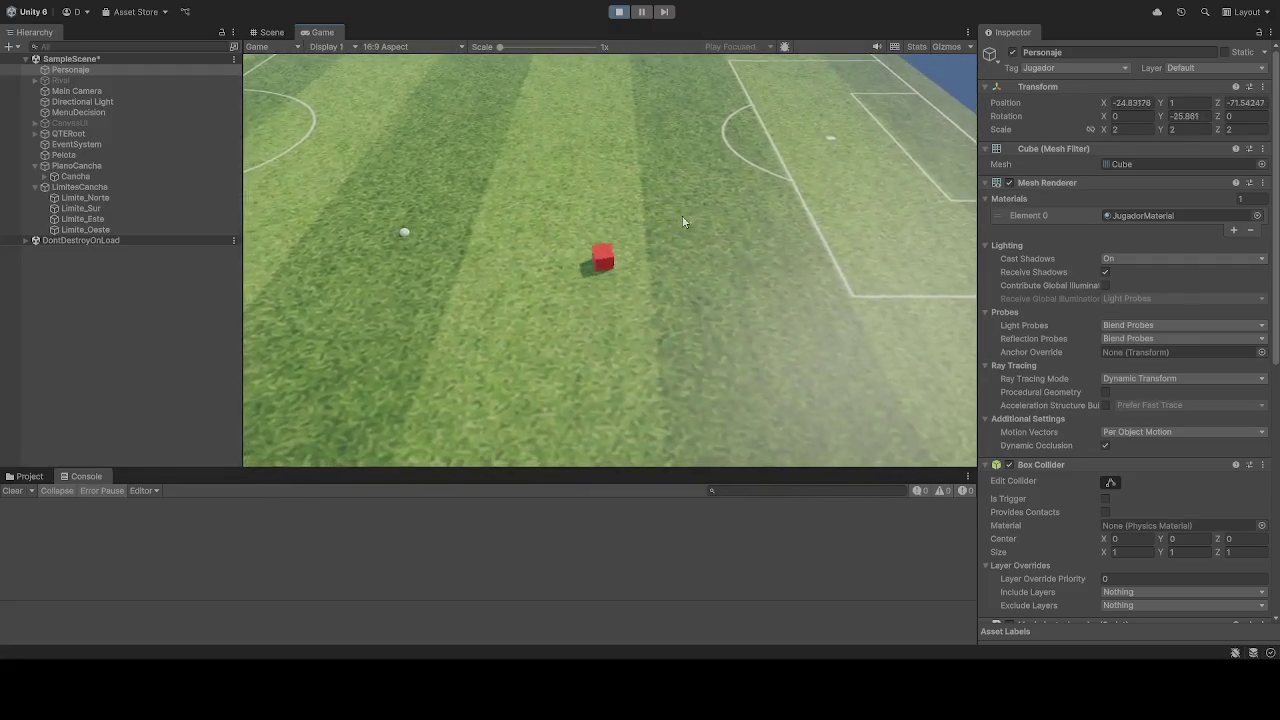
pyautogui.press('a')
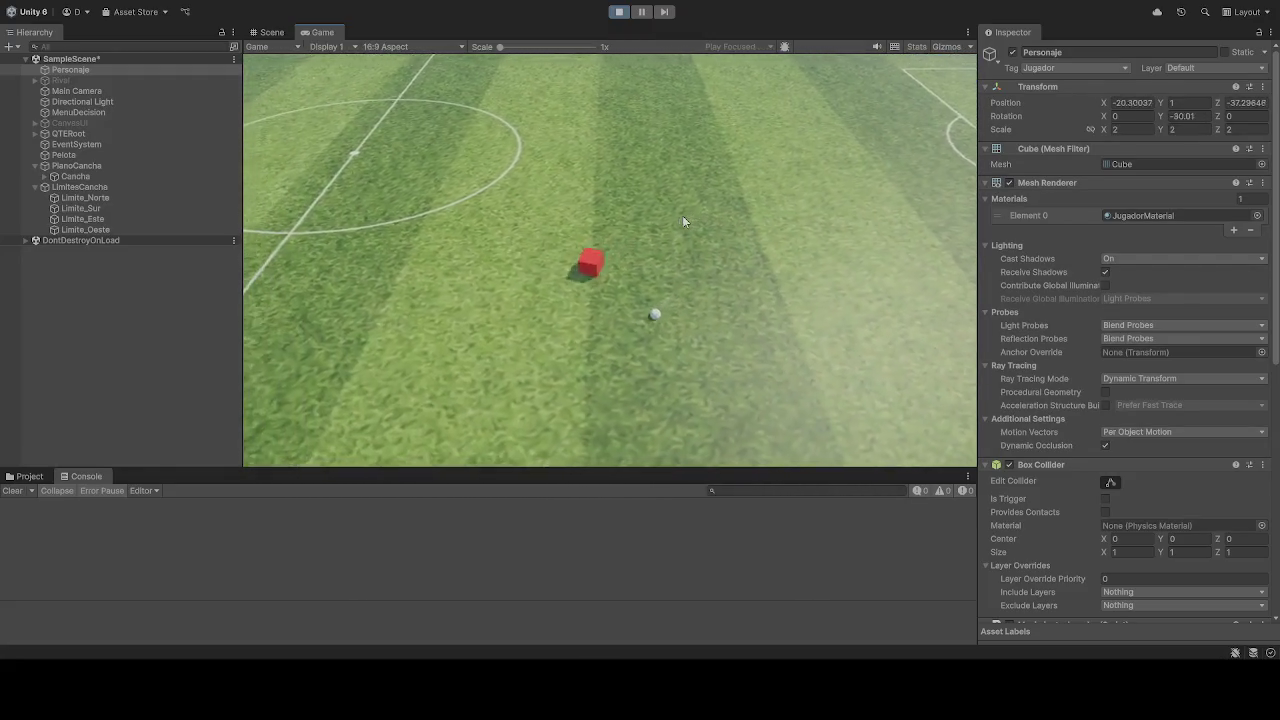
pyautogui.press('a')
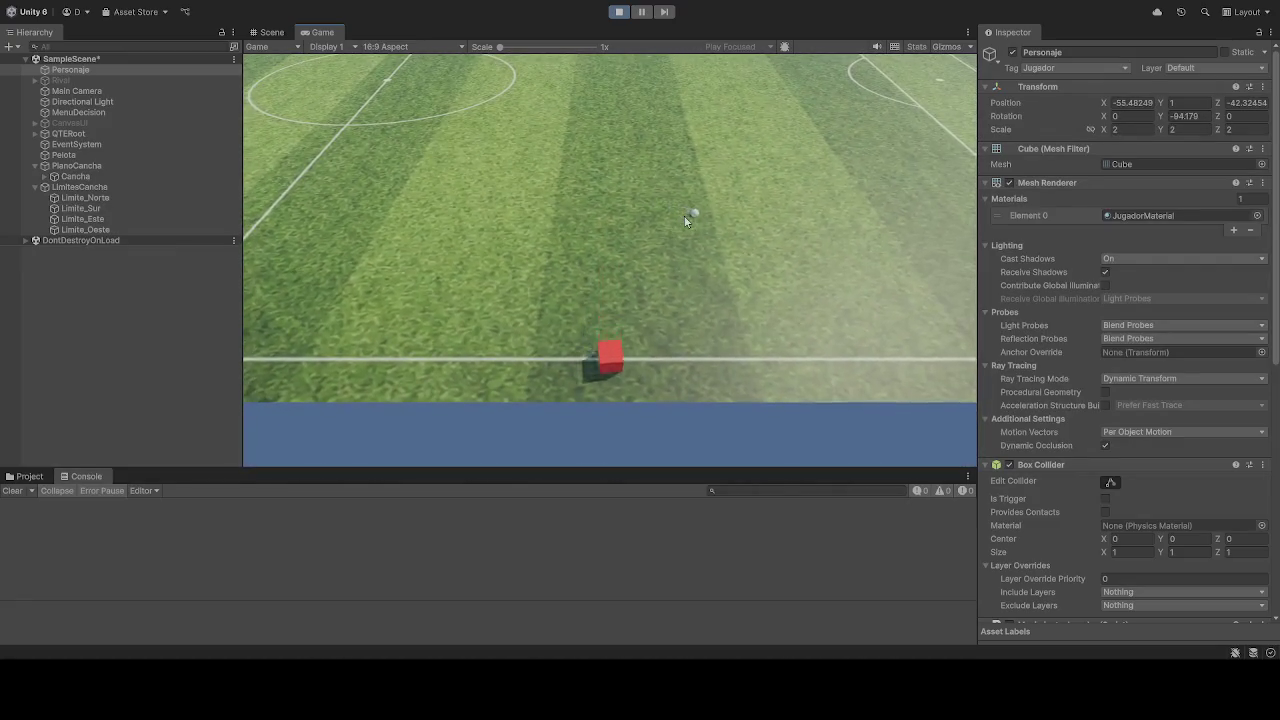
# Step: Steer the cube along the near touchline, turning back and forth to push the ball
pyautogui.press('w')
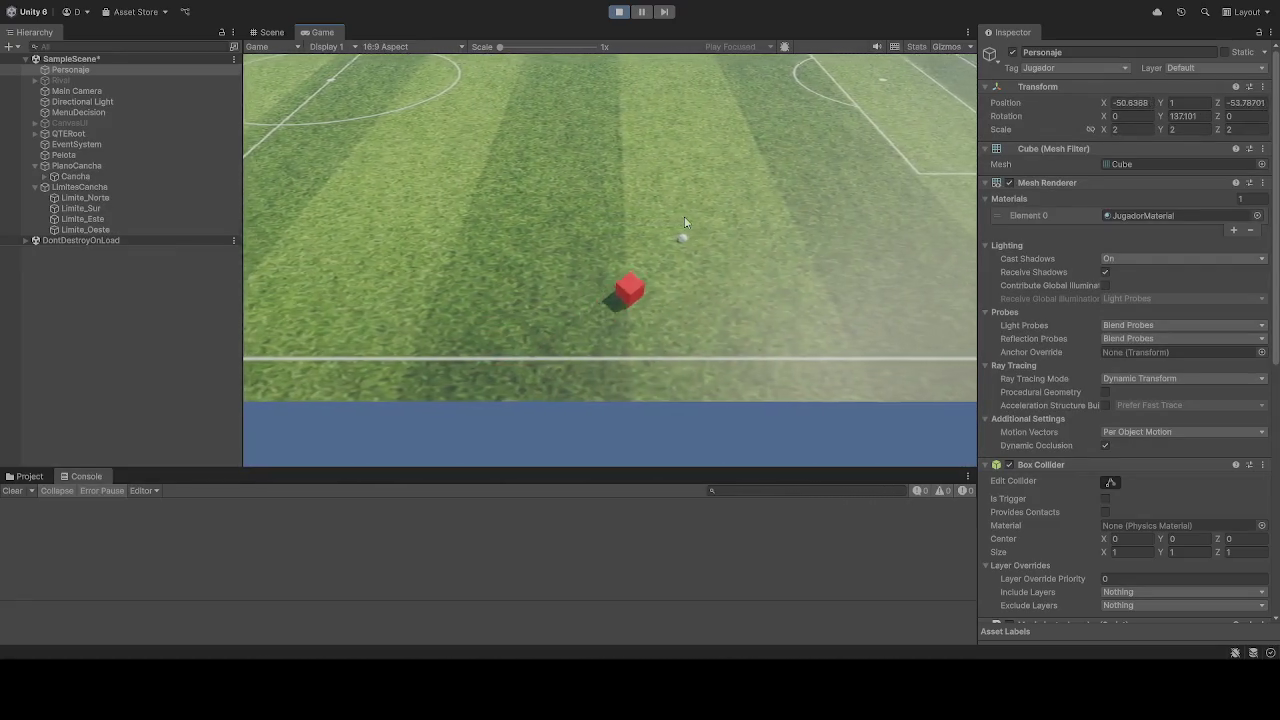
pyautogui.press('a')
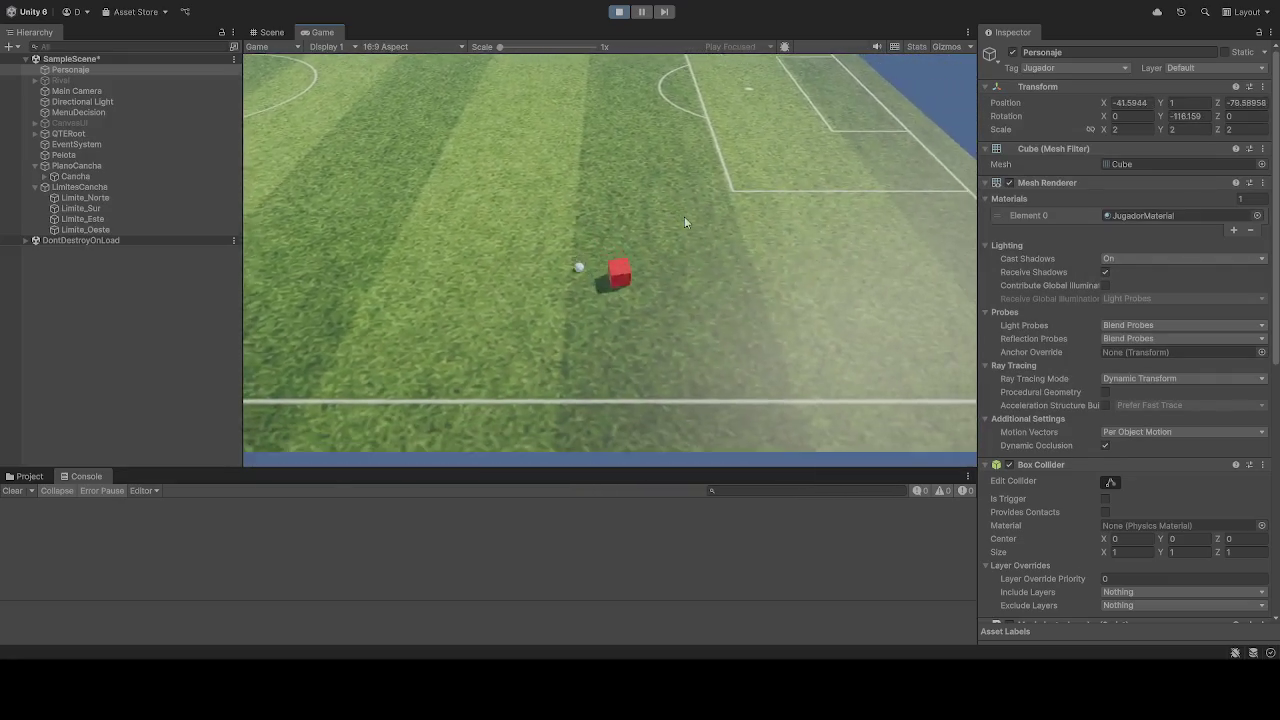
pyautogui.press('w')
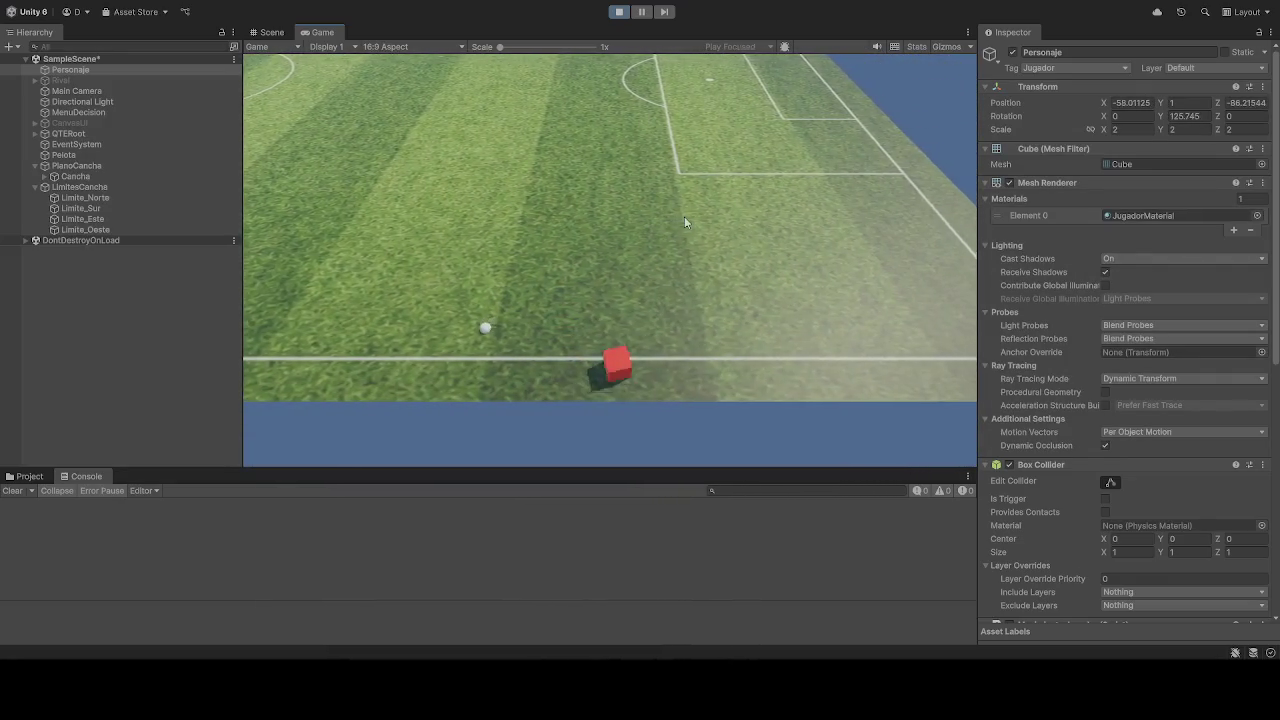
pyautogui.press('w')
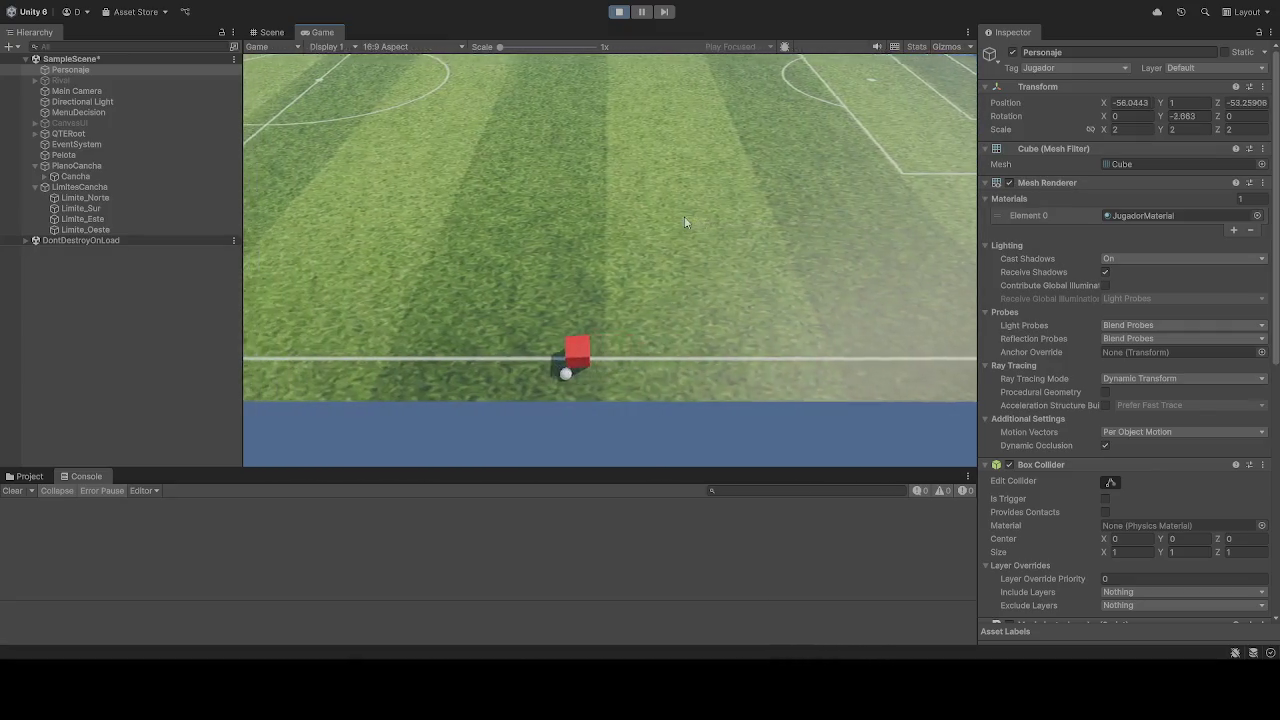
pyautogui.press('s')
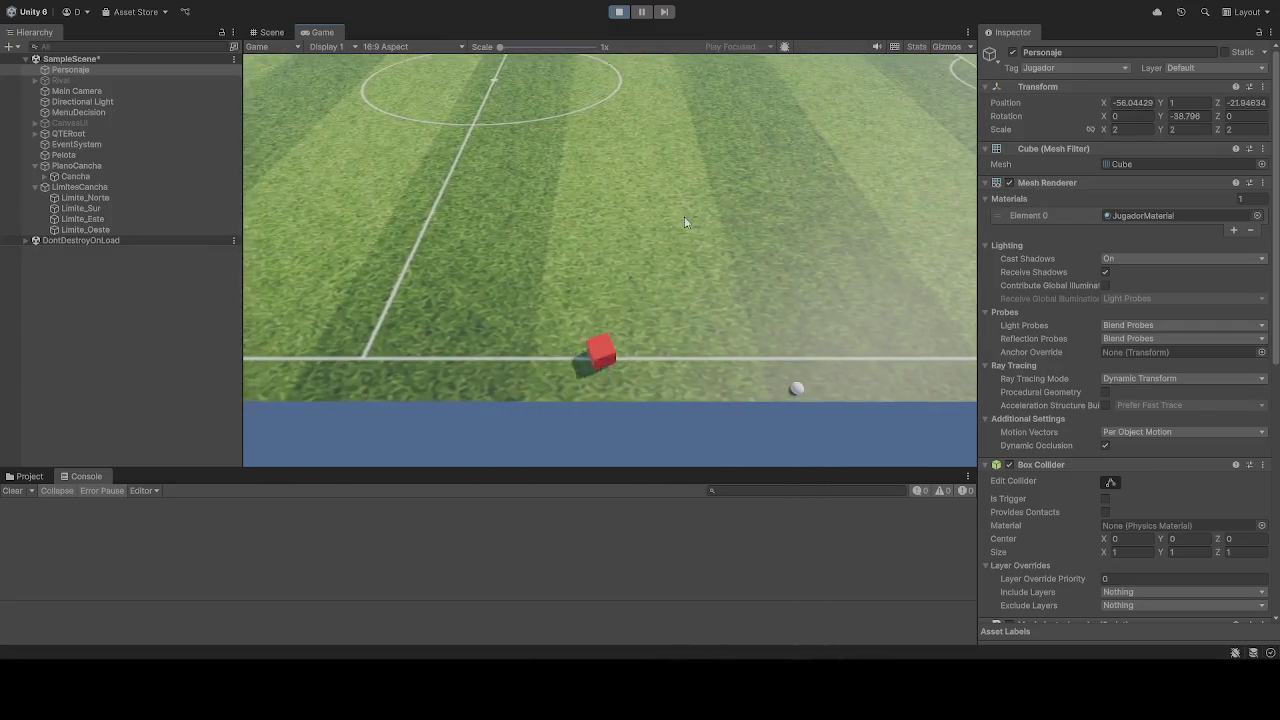
pyautogui.press('w')
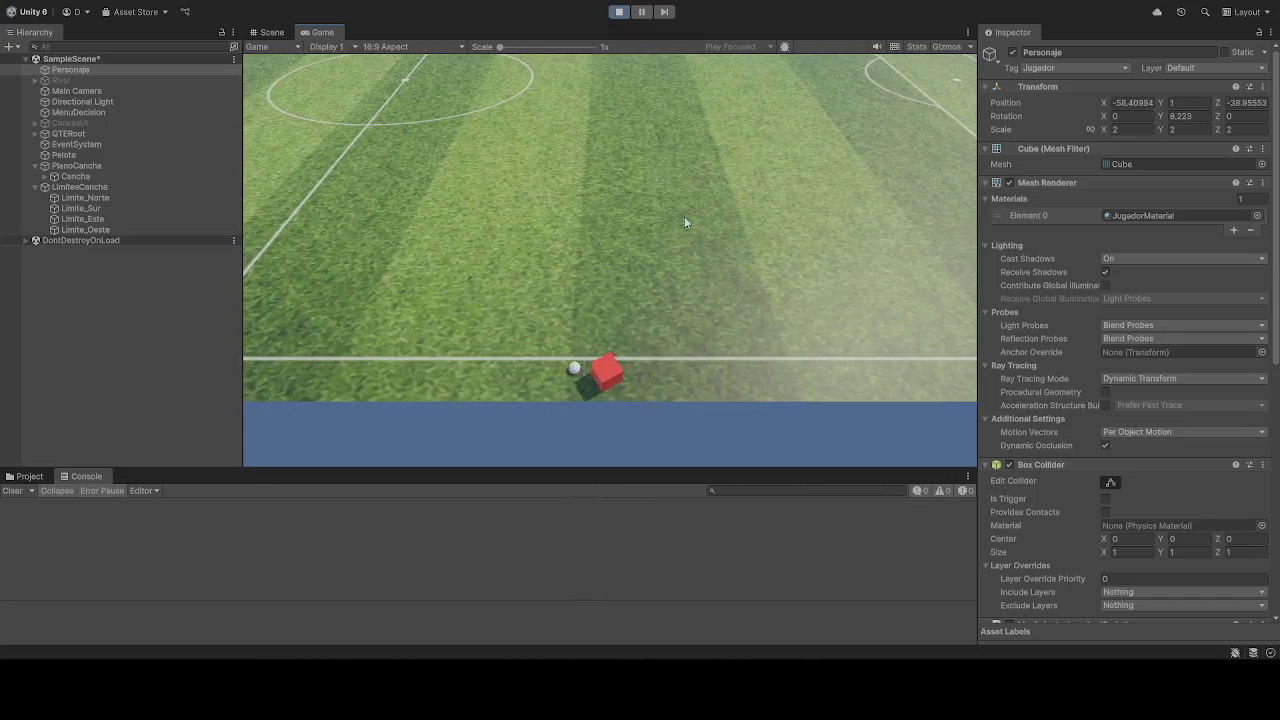
pyautogui.press('s')
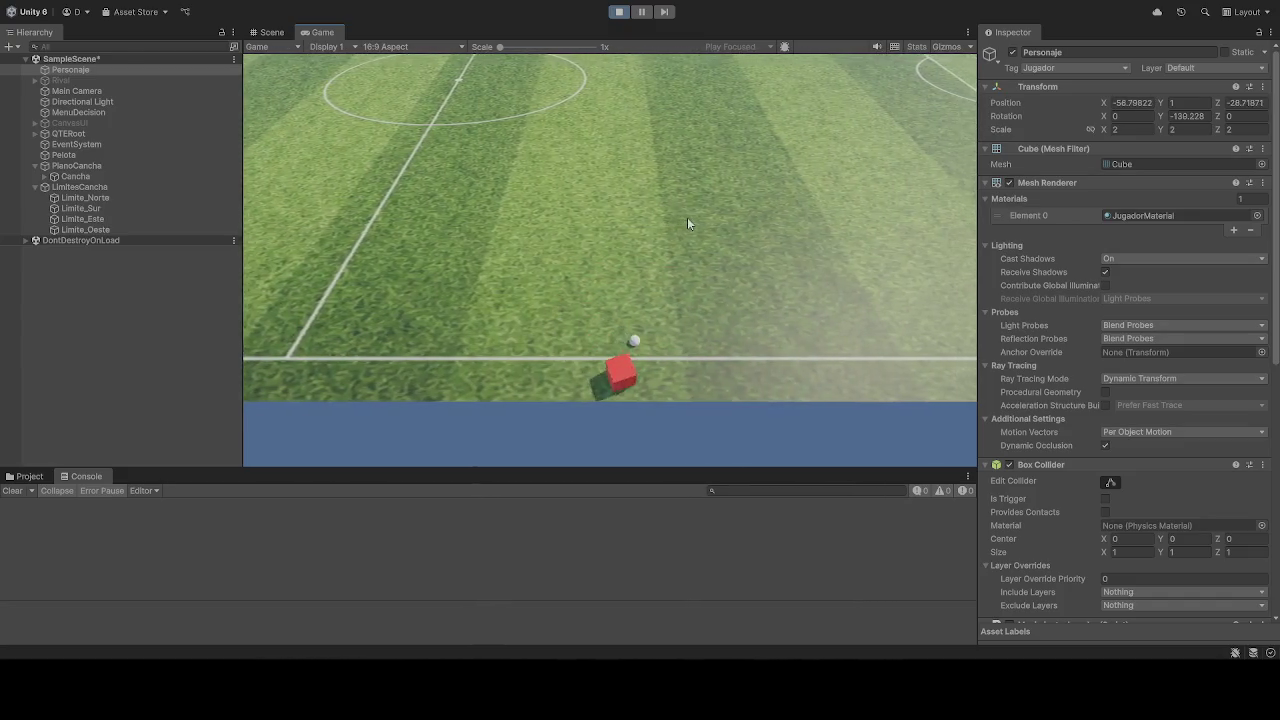
pyautogui.press('s')
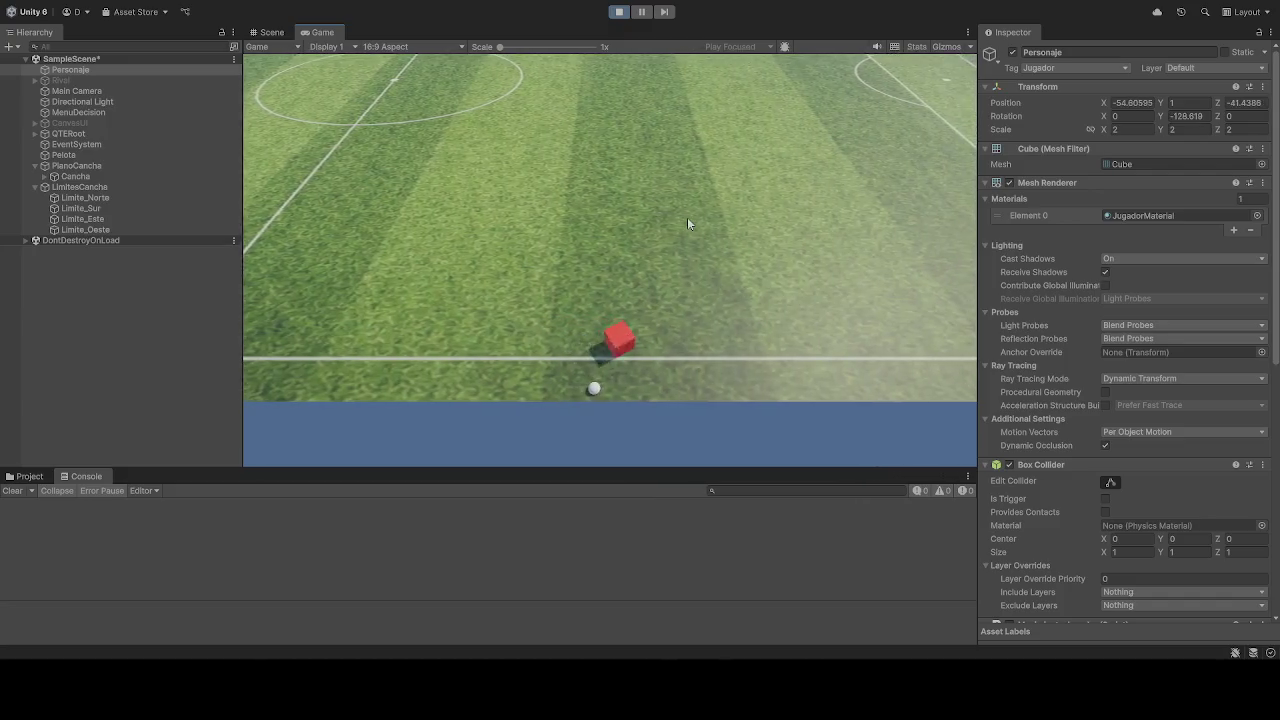
pyautogui.press('w')
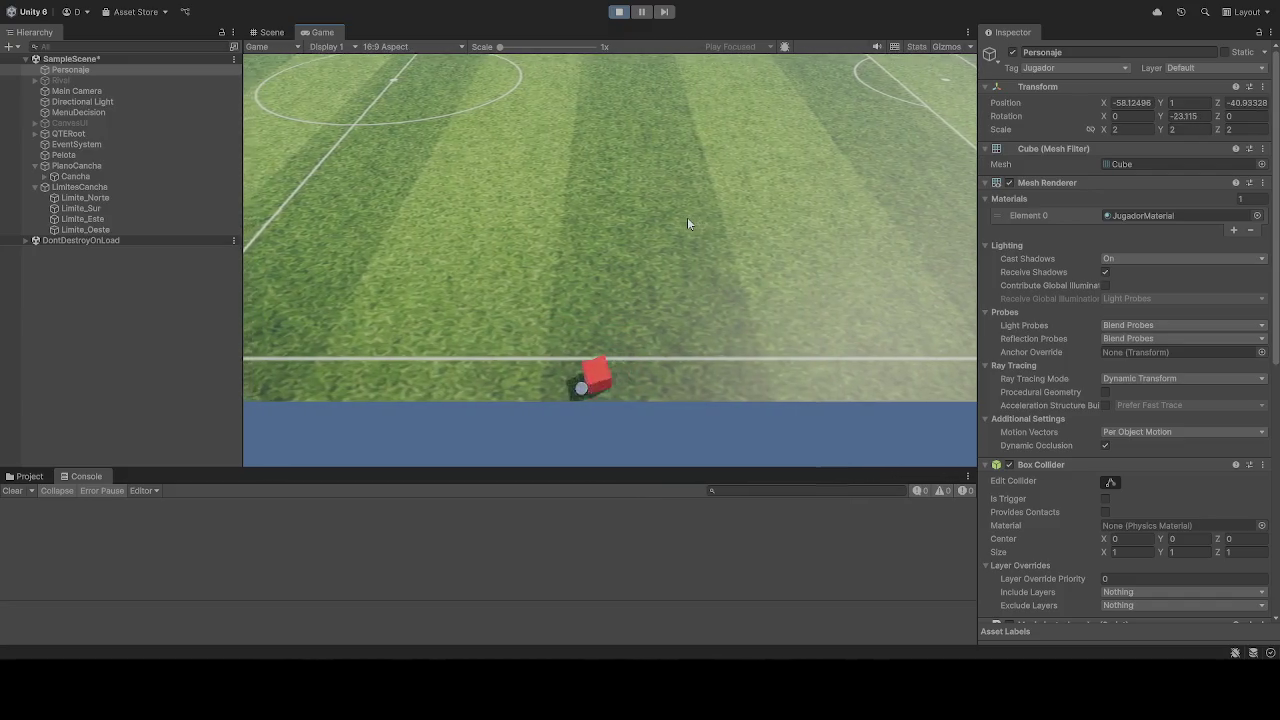
pyautogui.press('w')
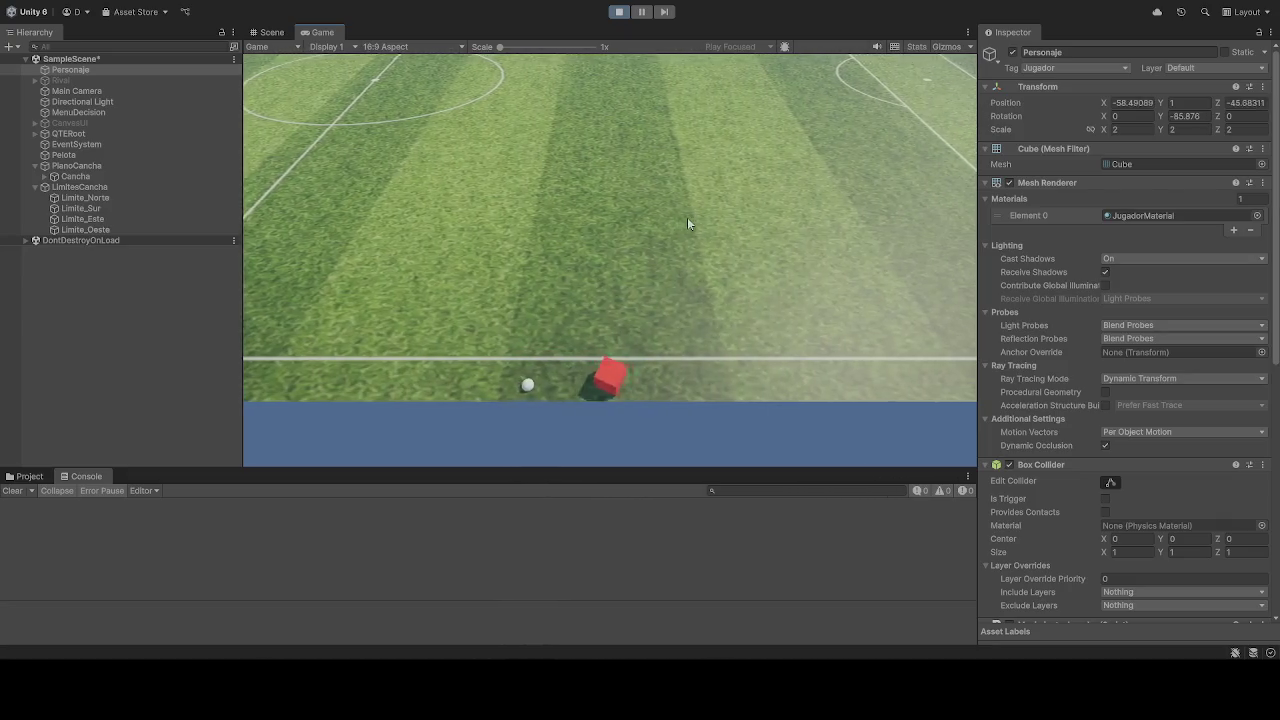
pyautogui.press('d')
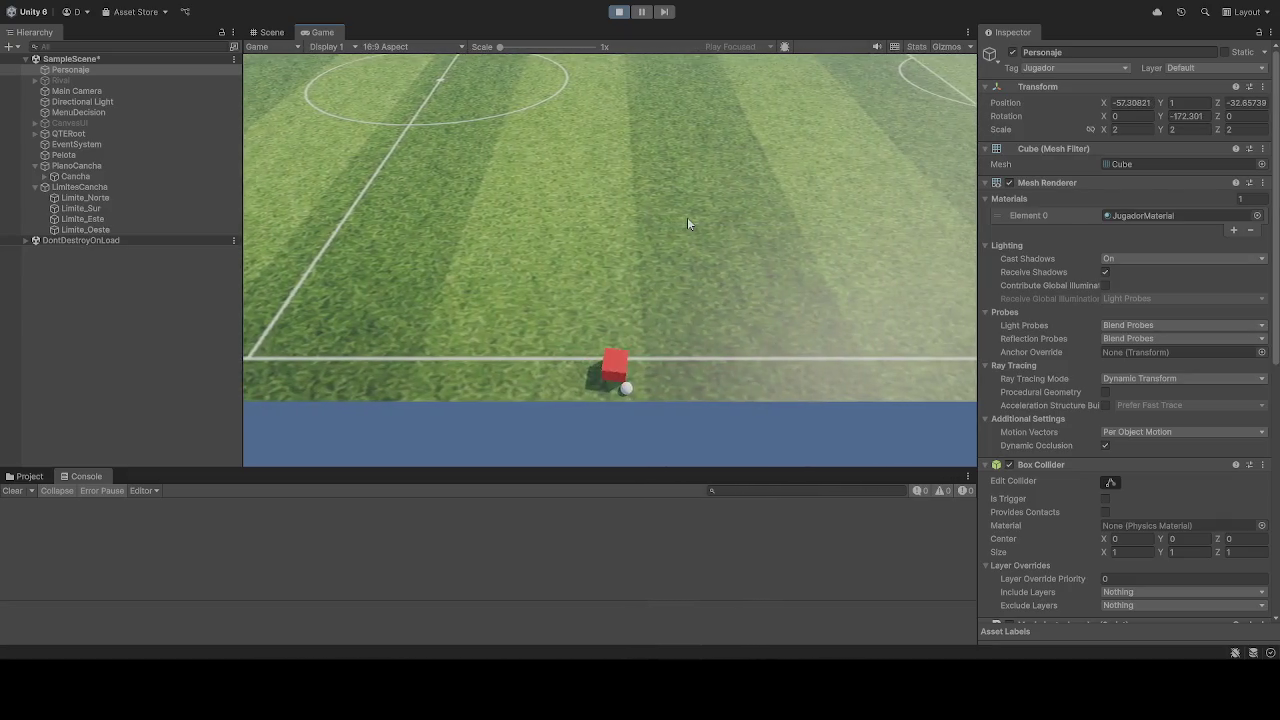
# Step: Restart Play mode and drive the cube across the centre circle to the right
pyautogui.click(619, 11)
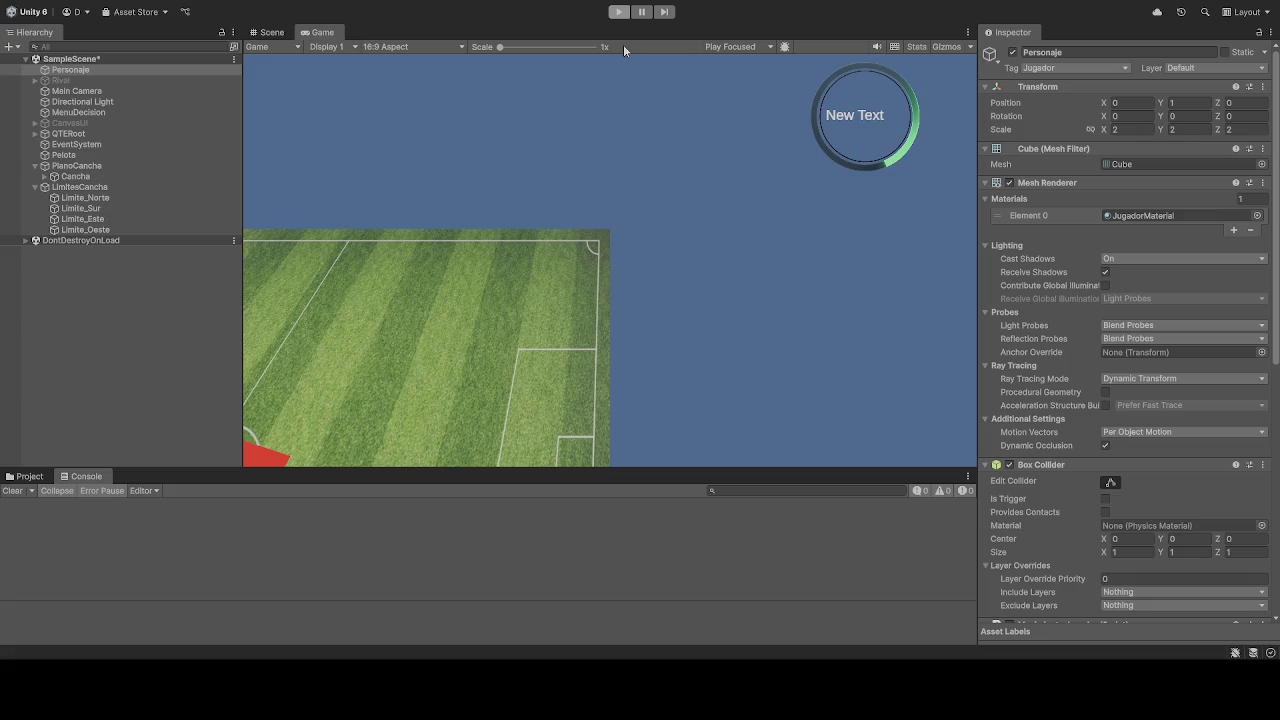
pyautogui.hotkey('ctrl', 'p')
pyautogui.press('w')
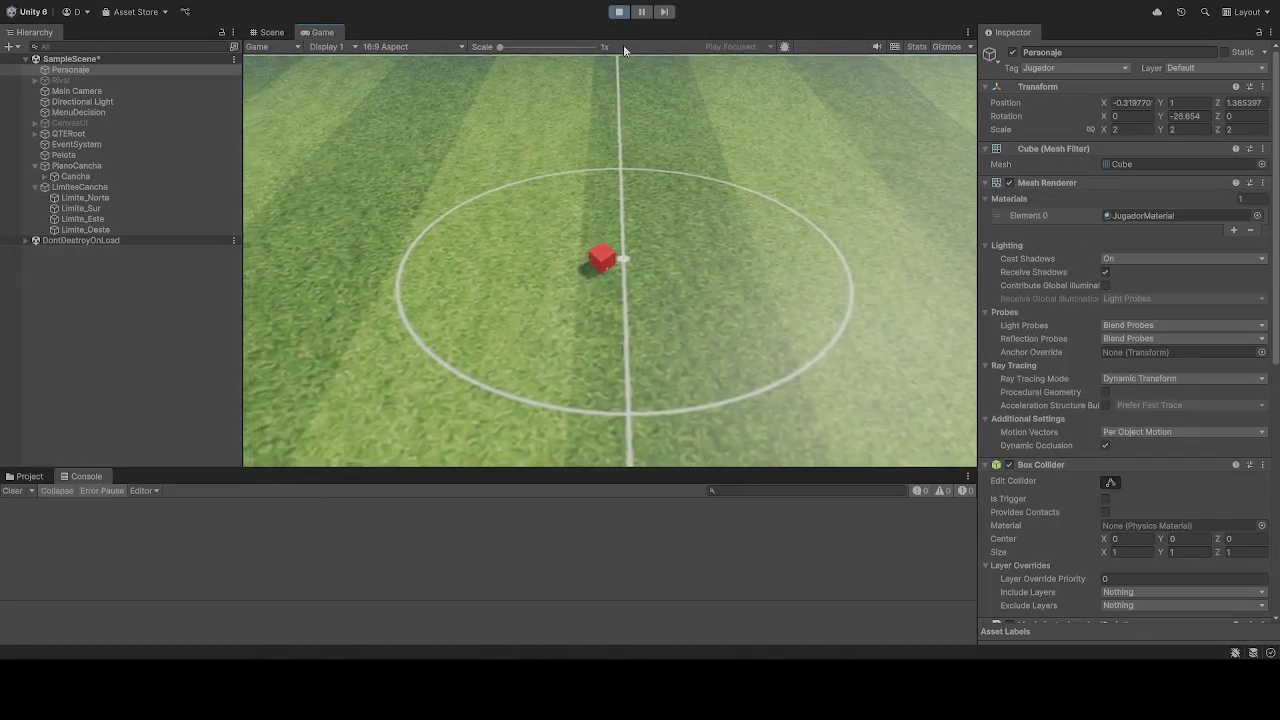
pyautogui.press('d')
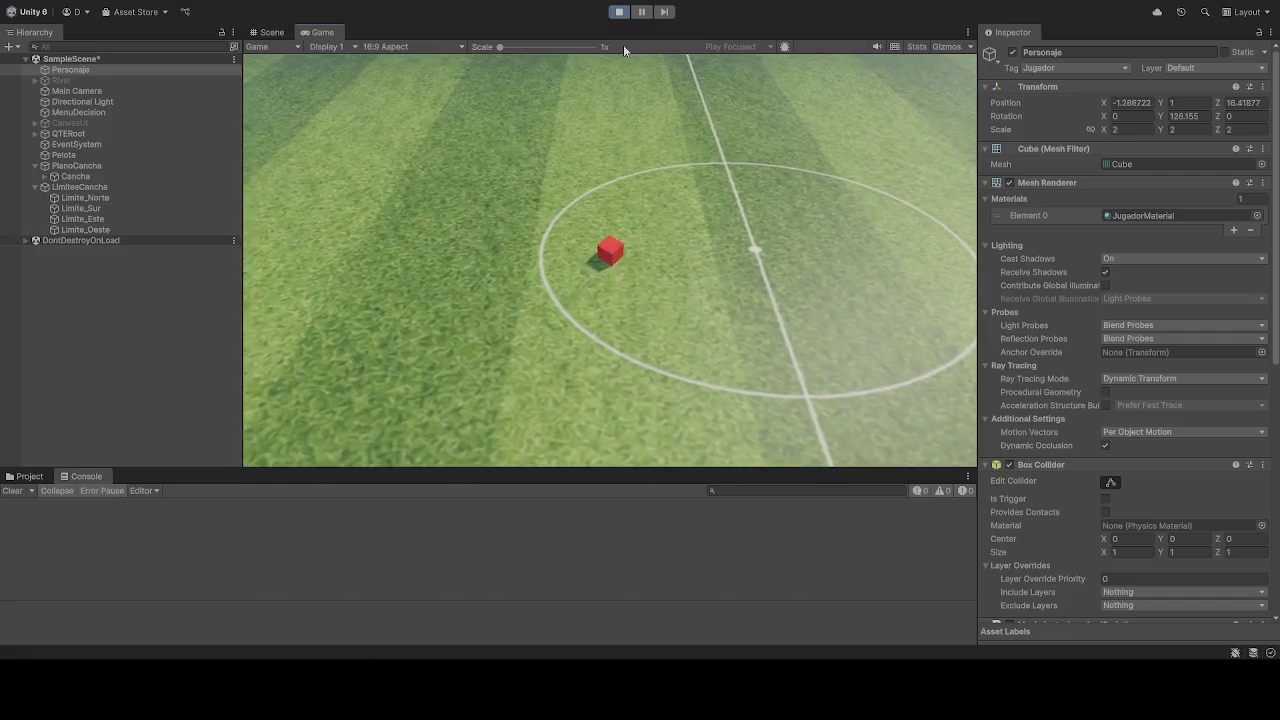
# Step: Push the ball along the halfway line, then drive left past centre toward the pitch edge
pyautogui.press('d')
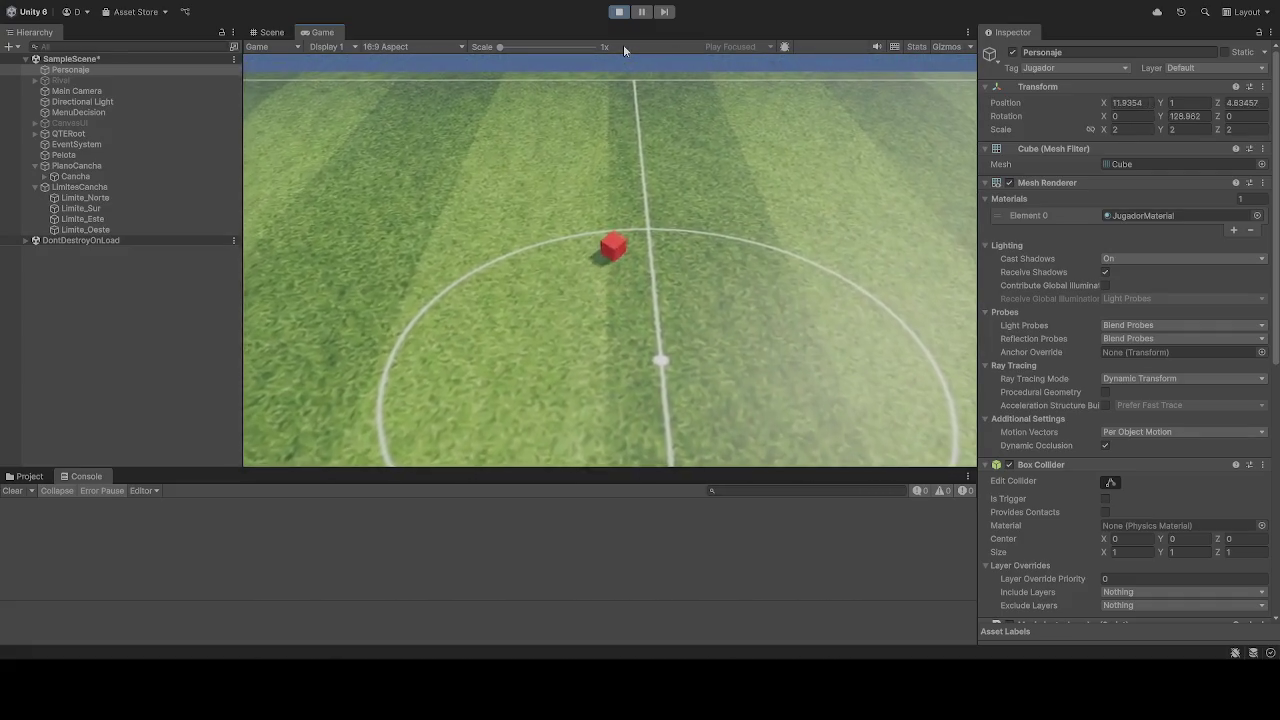
pyautogui.press('d')
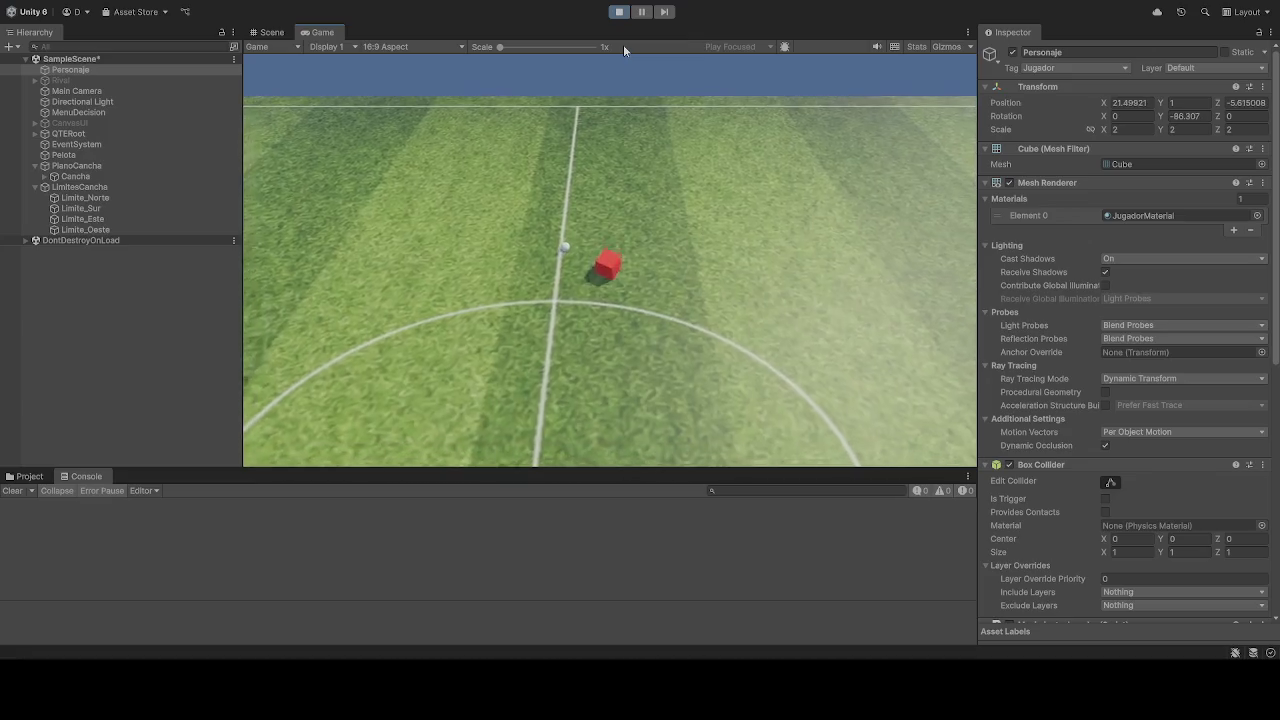
pyautogui.press('d')
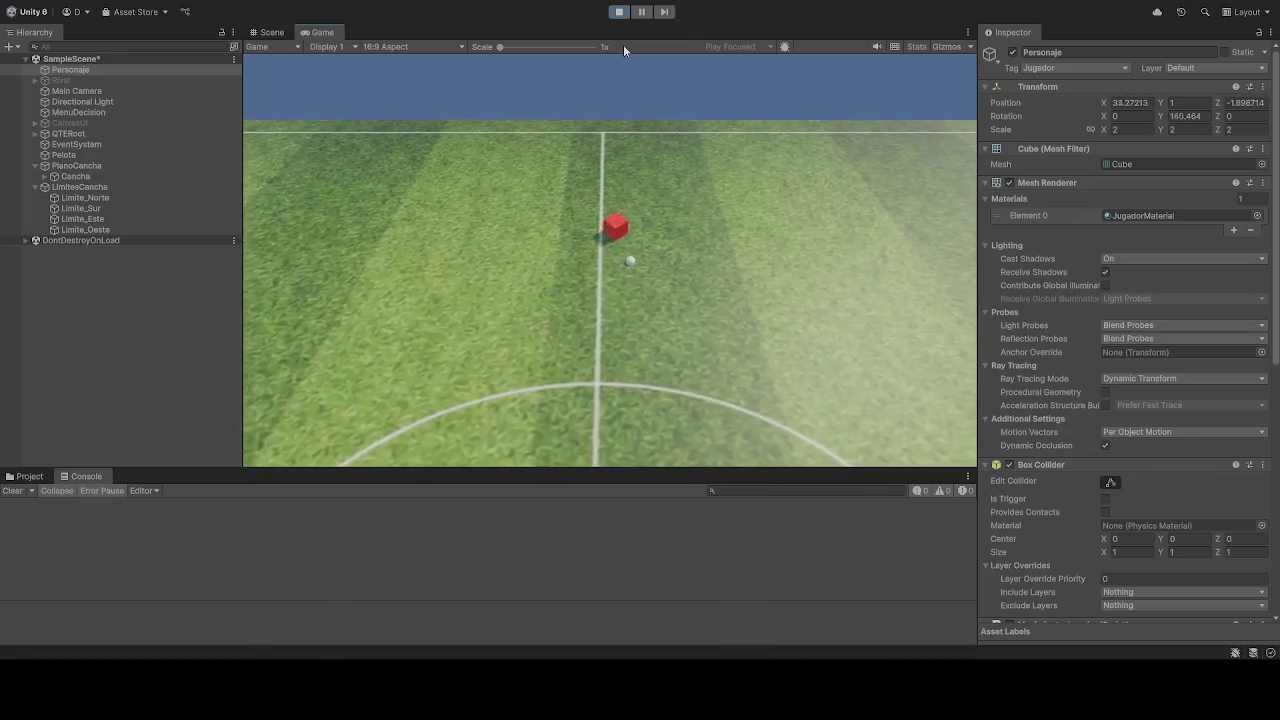
pyautogui.press('a')
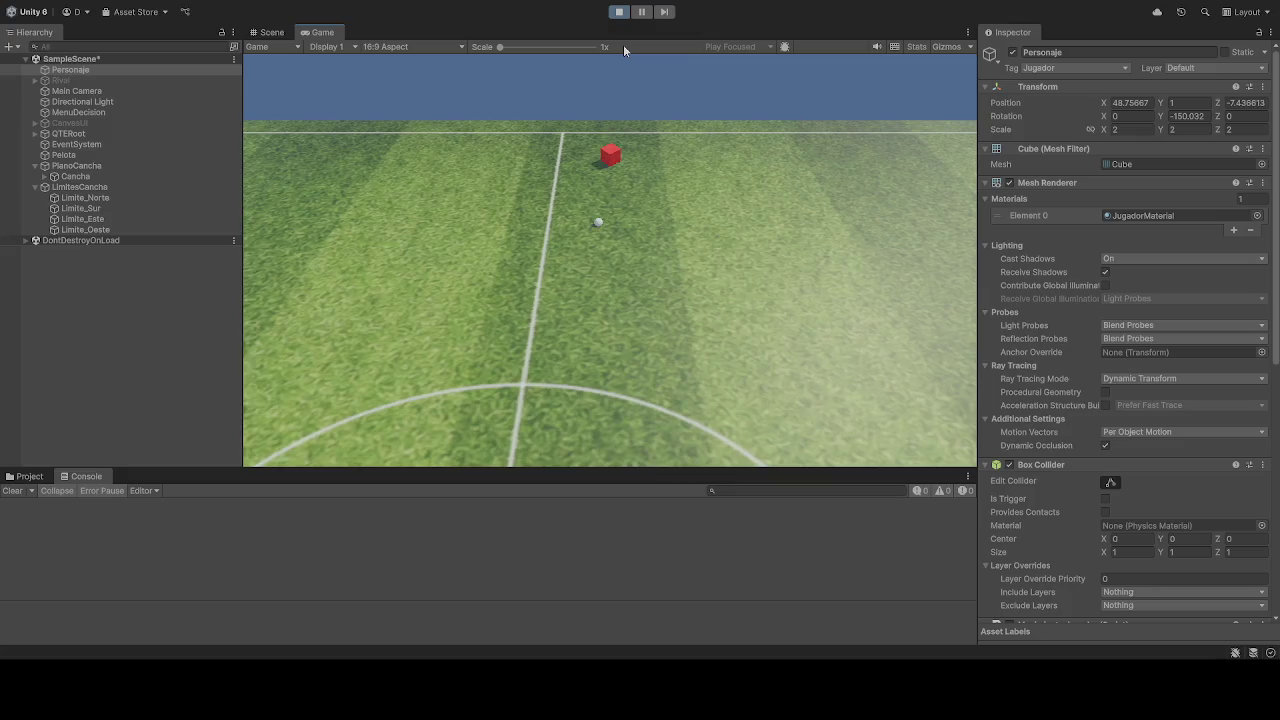
pyautogui.press('a')
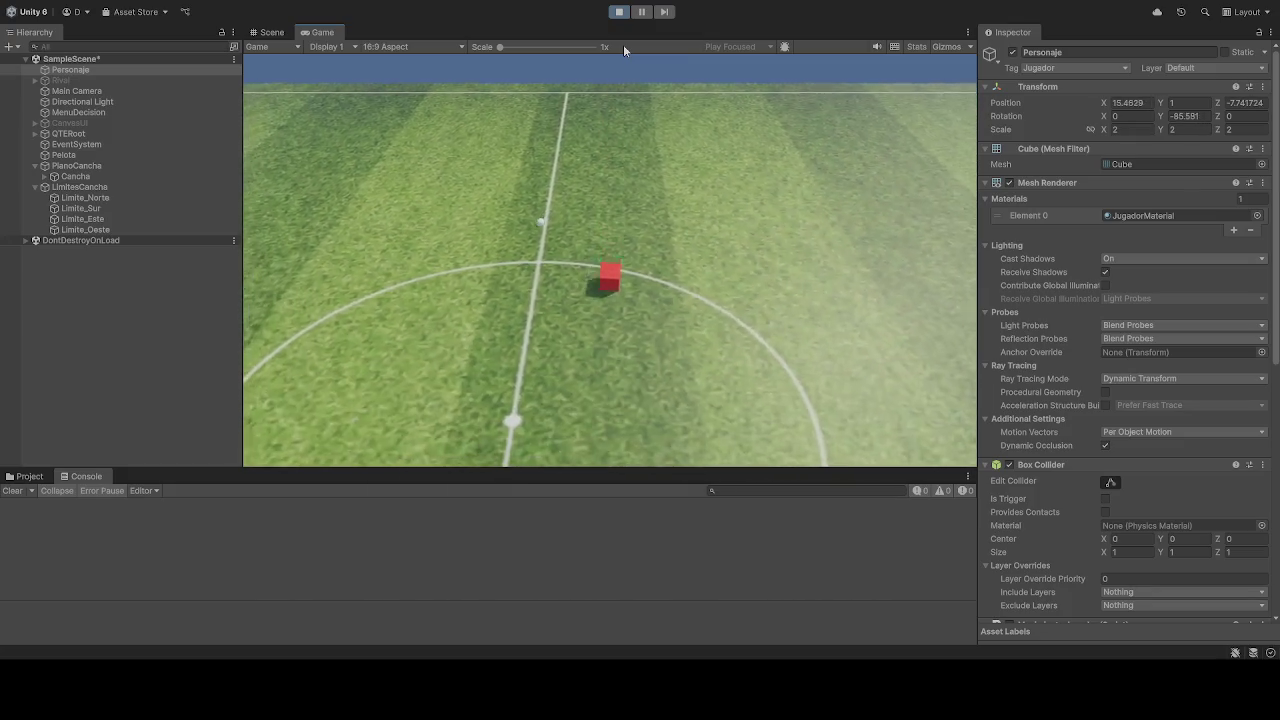
pyautogui.press('a')
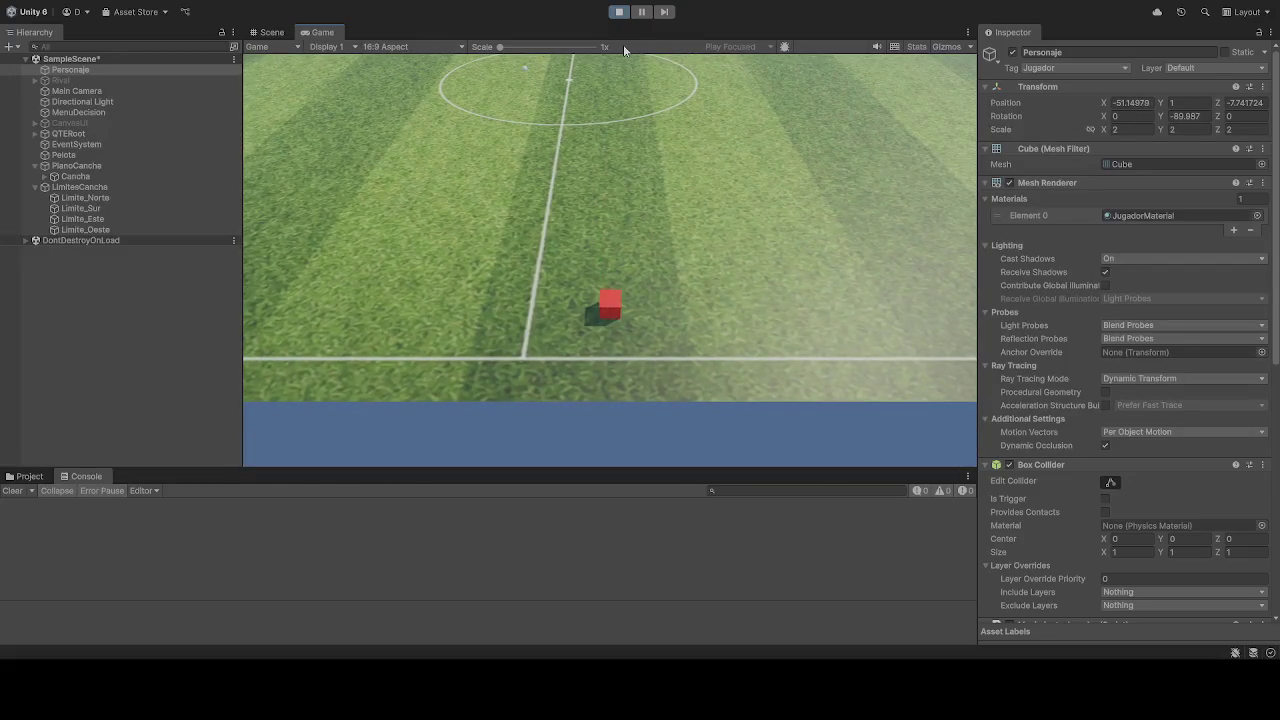
# Step: Stop the play-test so the scene resets with the player at the origin
pyautogui.click(619, 12)
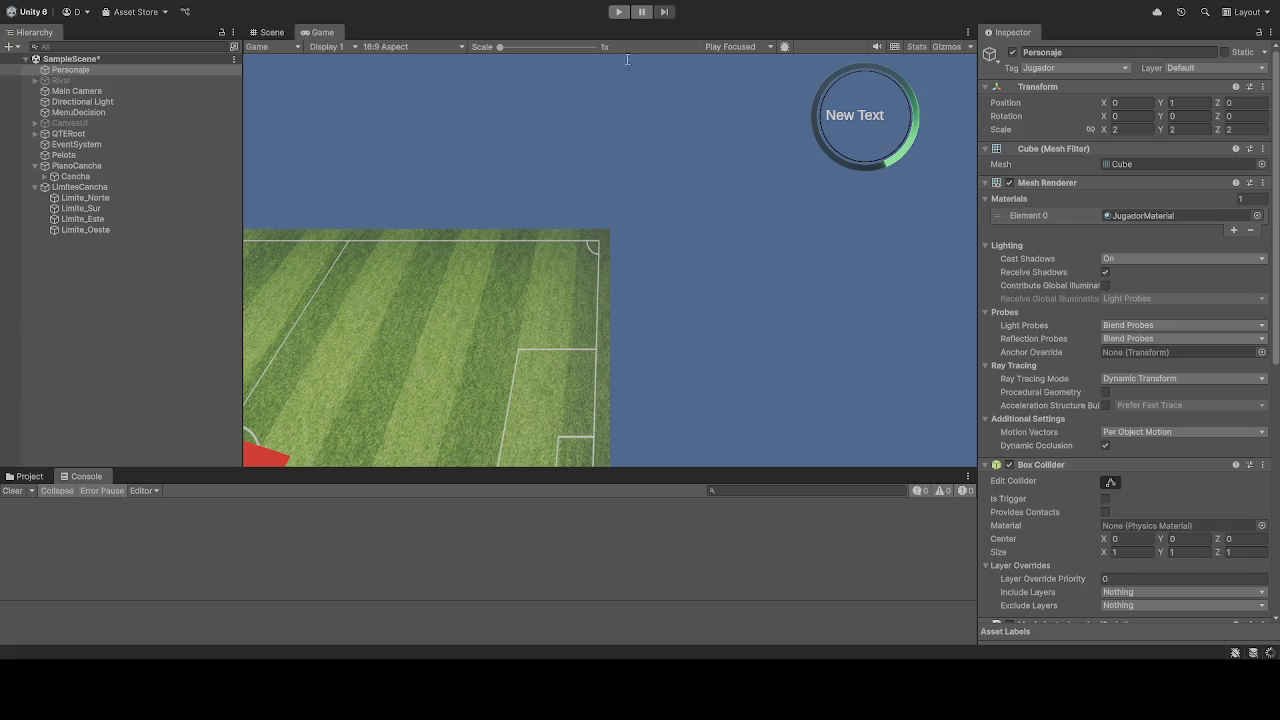
# Step: Start Play mode again to drive the cube and ball to the far touchline
pyautogui.click(619, 11)
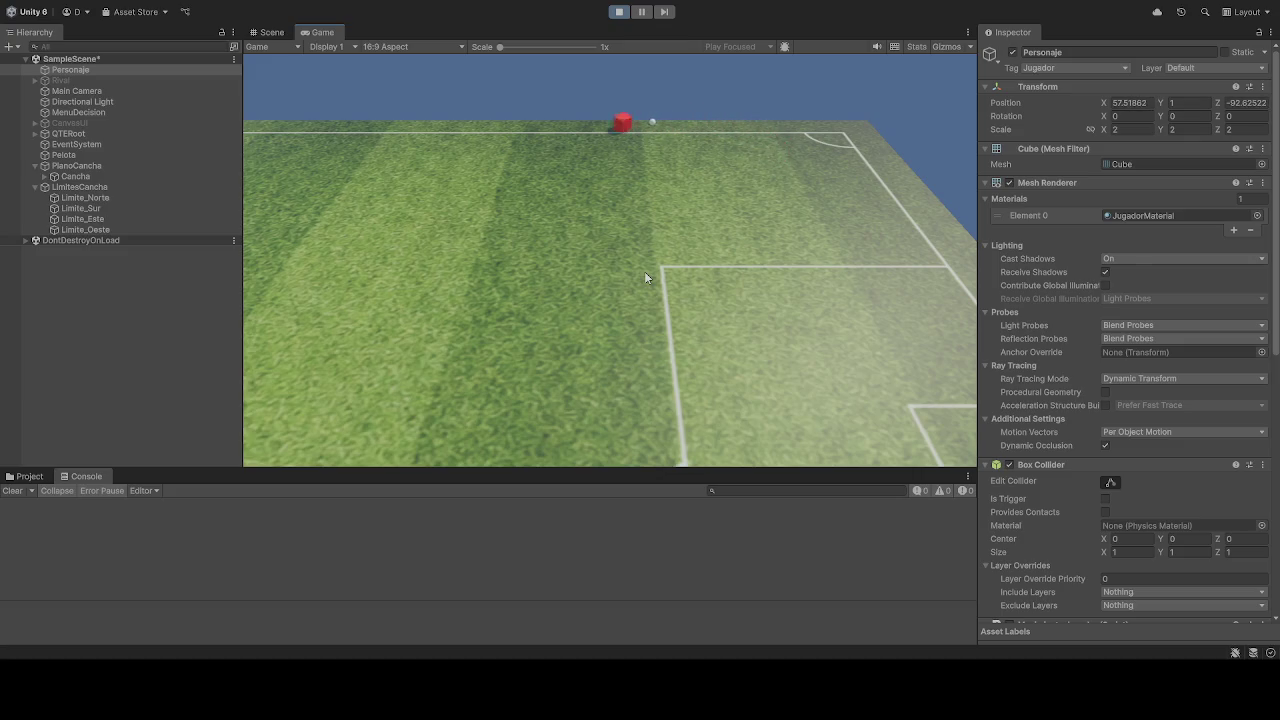
# Step: Stop the play-test to return the scene to its starting layout
pyautogui.click(619, 12)
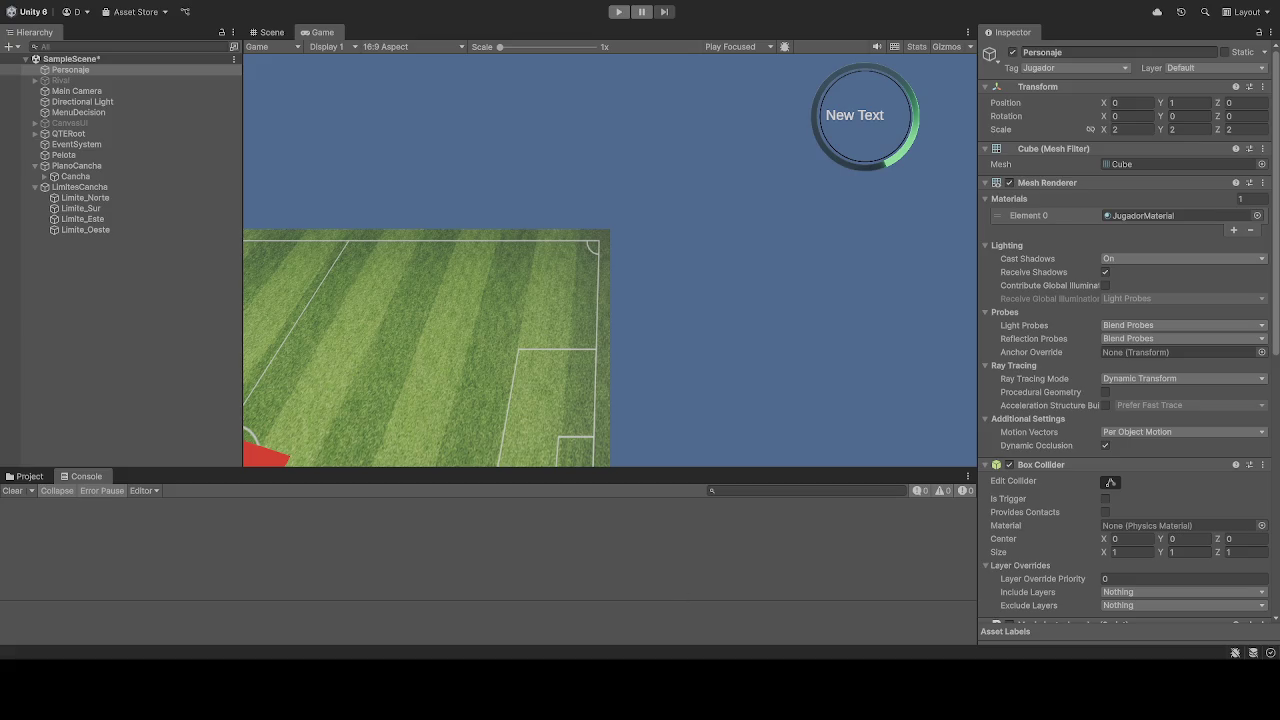
pyautogui.click(617, 12)
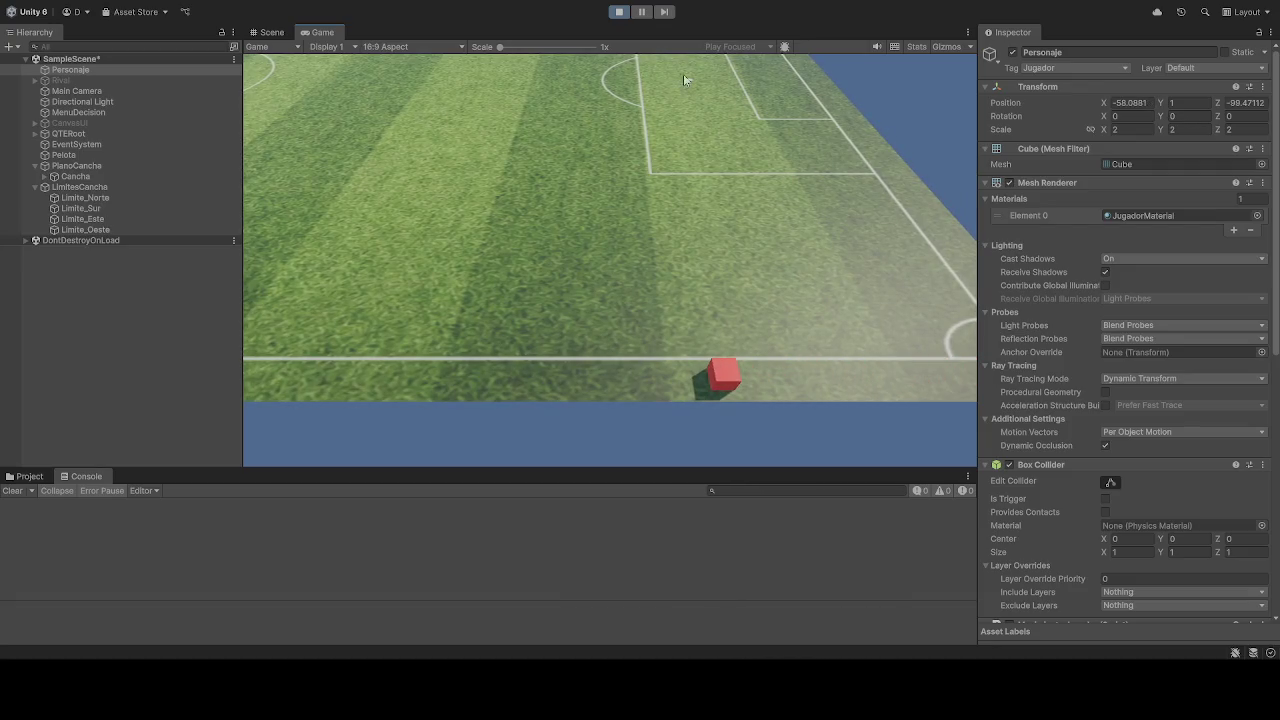
pyautogui.click(619, 12)
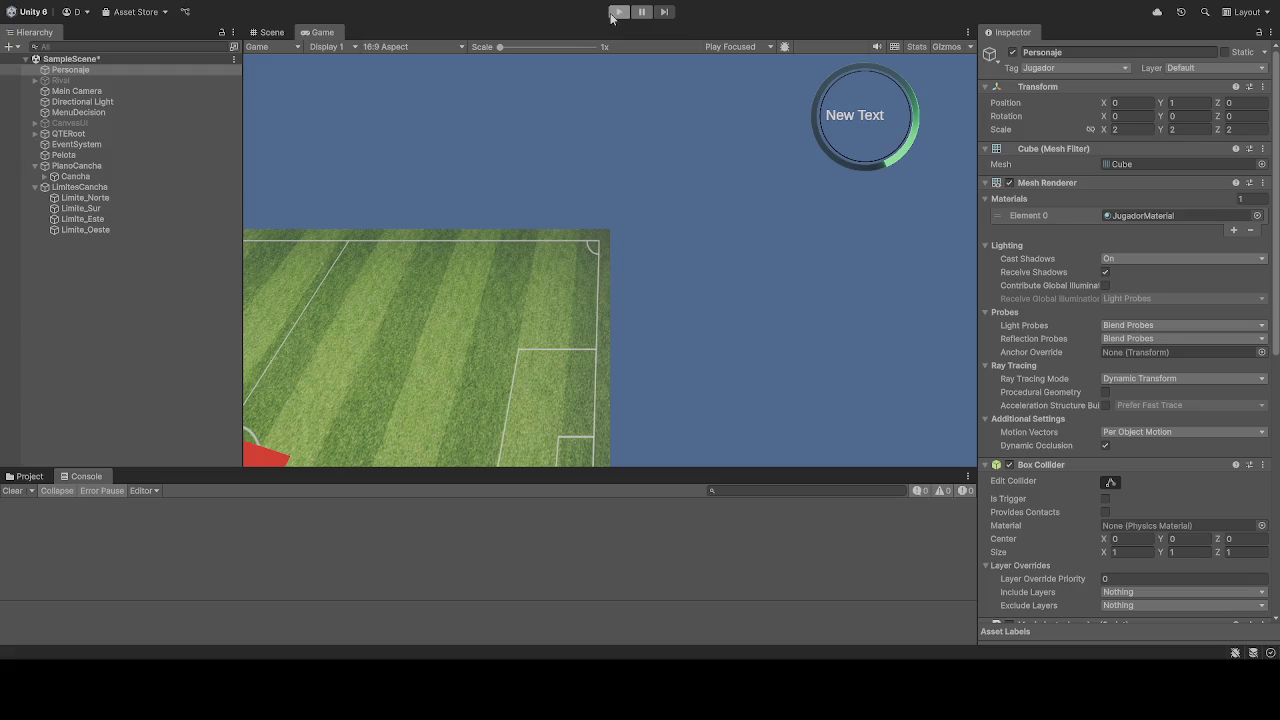
# Step: Start a test run and set Personaje's Position X to 0.5
pyautogui.click(617, 12)
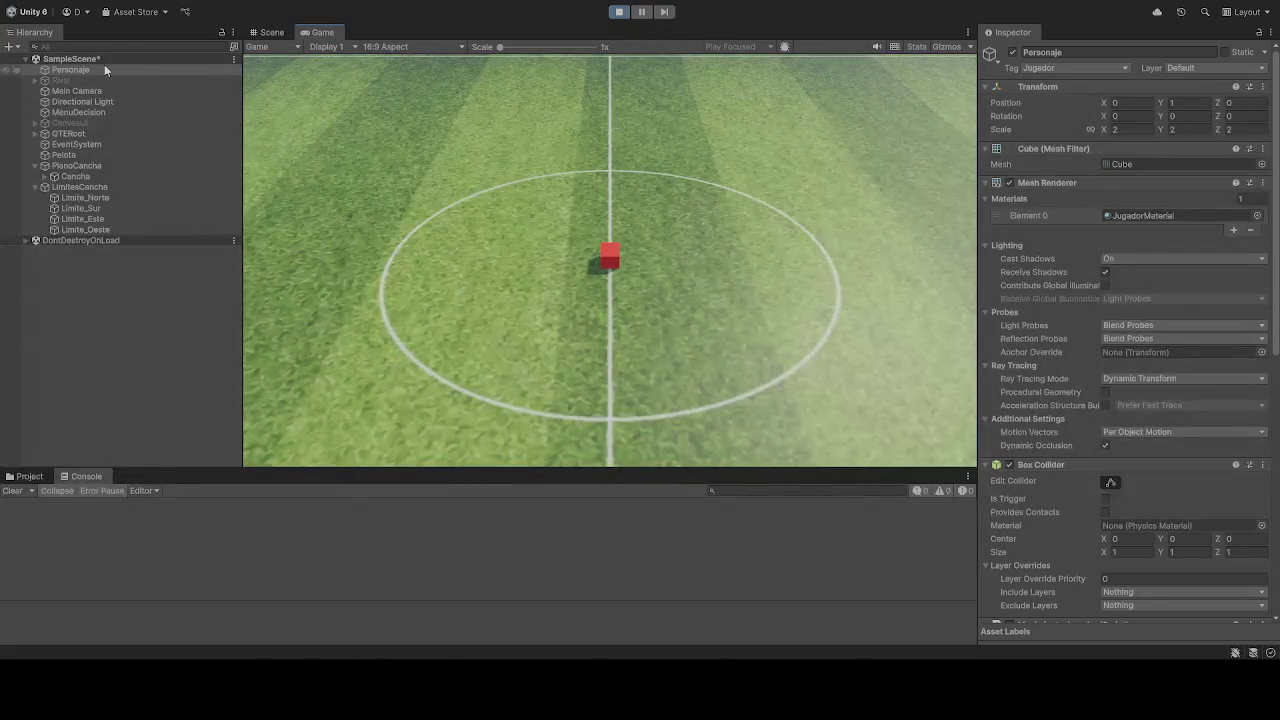
pyautogui.click(1138, 106)
pyautogui.write('0.5')
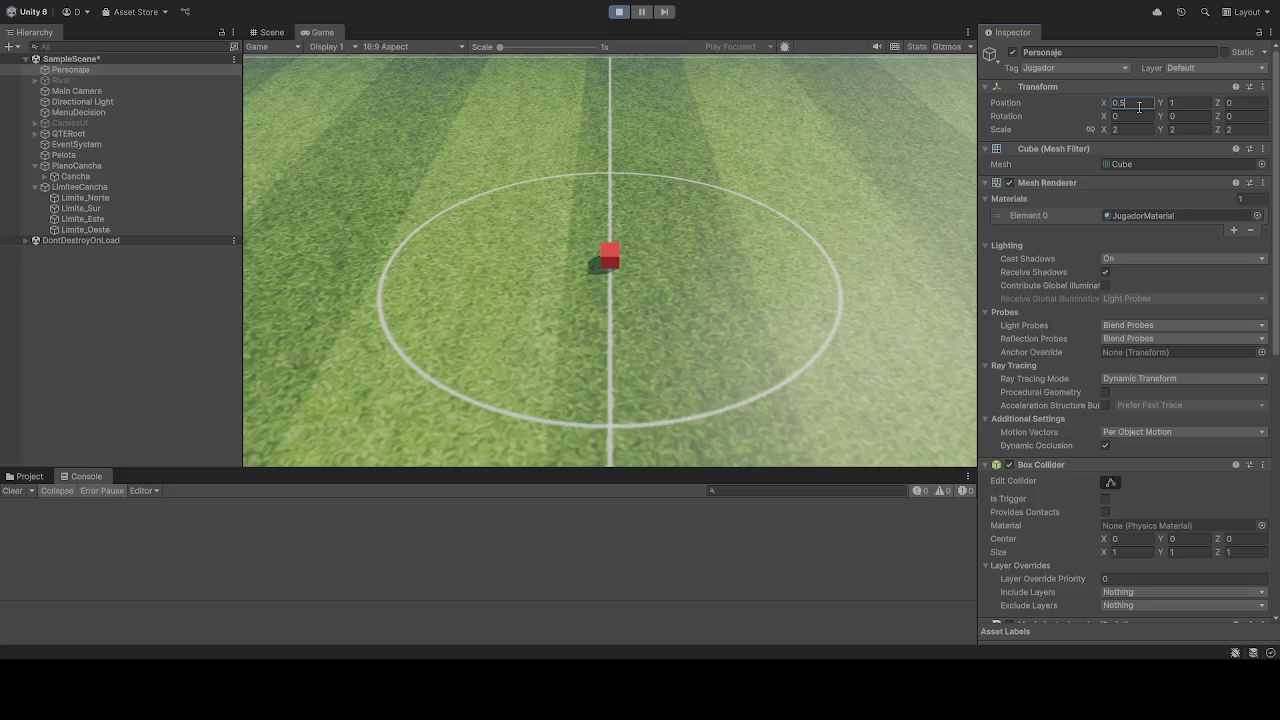
pyautogui.click(1198, 106)
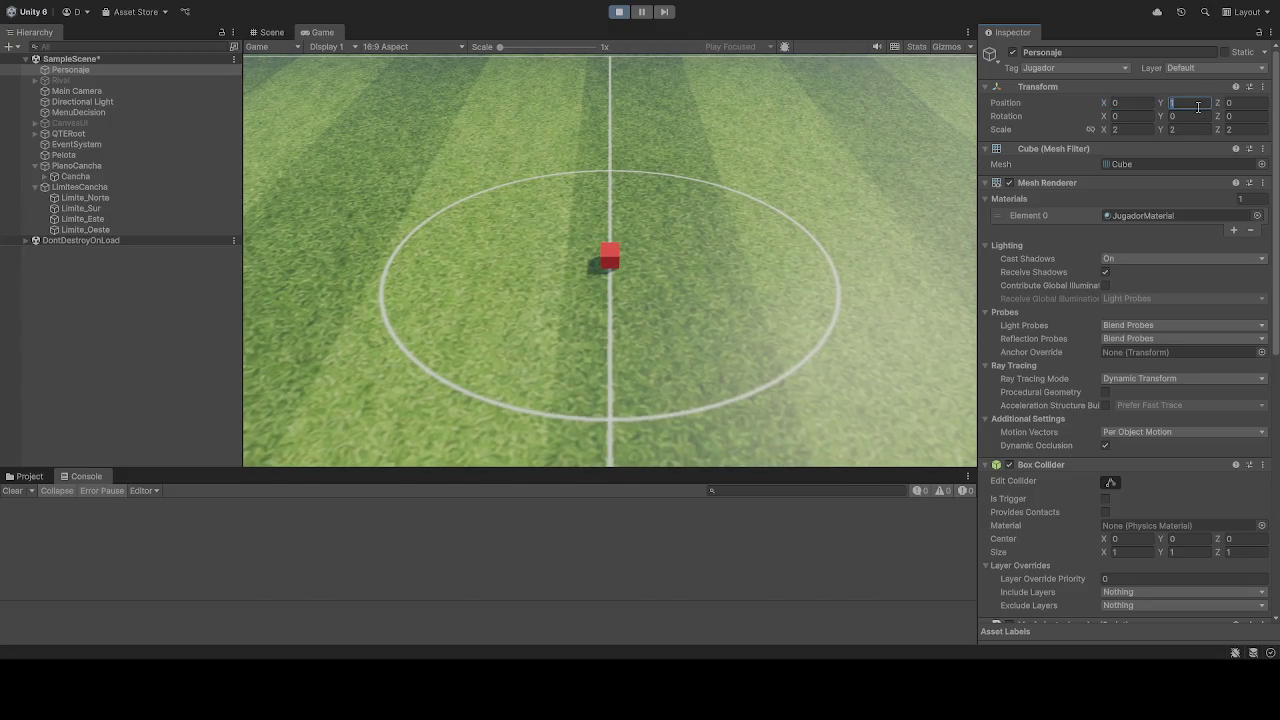
# Step: Try Personaje's Position Z at 2 and 3, settling on 3
pyautogui.click(1244, 102)
pyautogui.write('2')
pyautogui.press('BackSpace')
pyautogui.write('3')
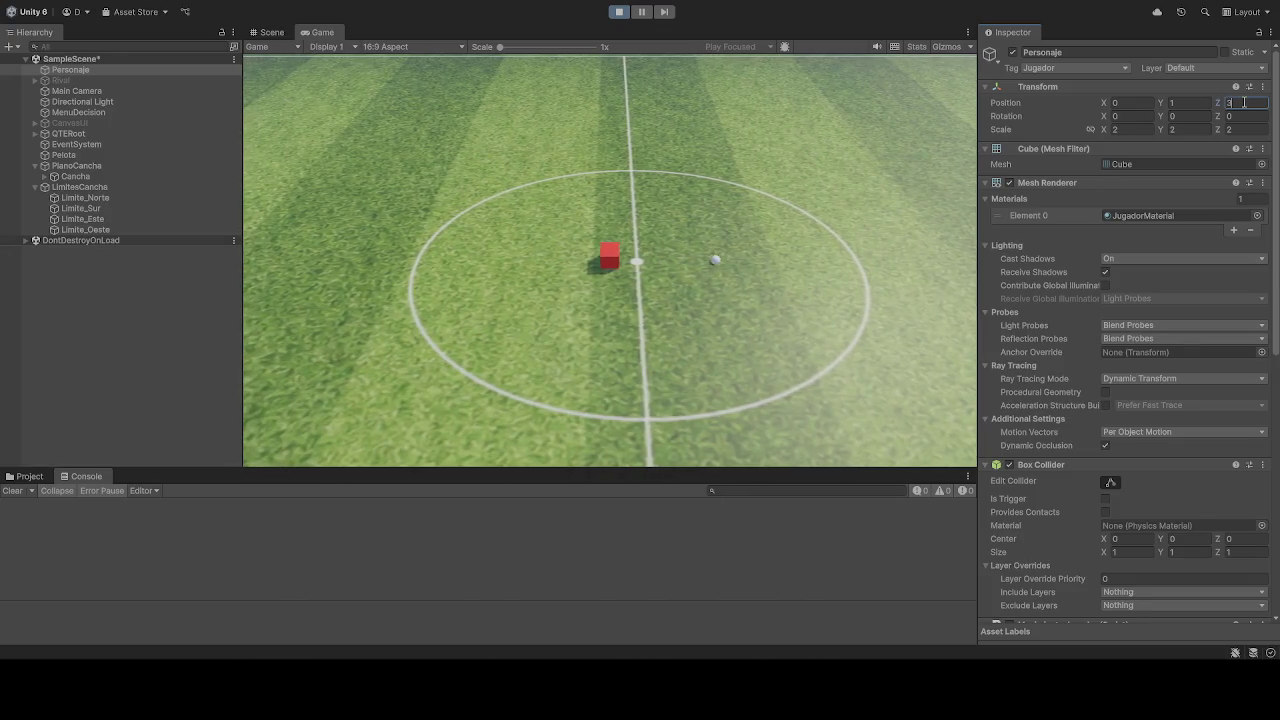
pyautogui.press('BackSpace')
pyautogui.write('2')
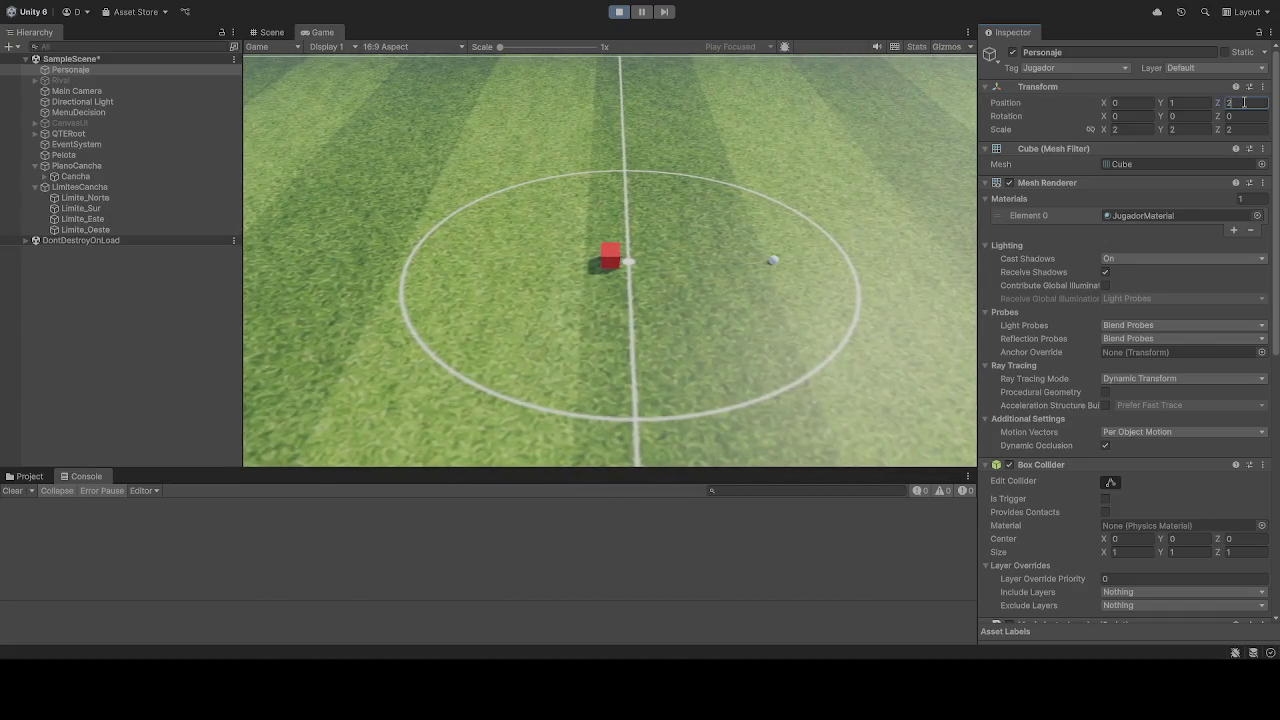
pyautogui.press('BackSpace')
pyautogui.write('3')
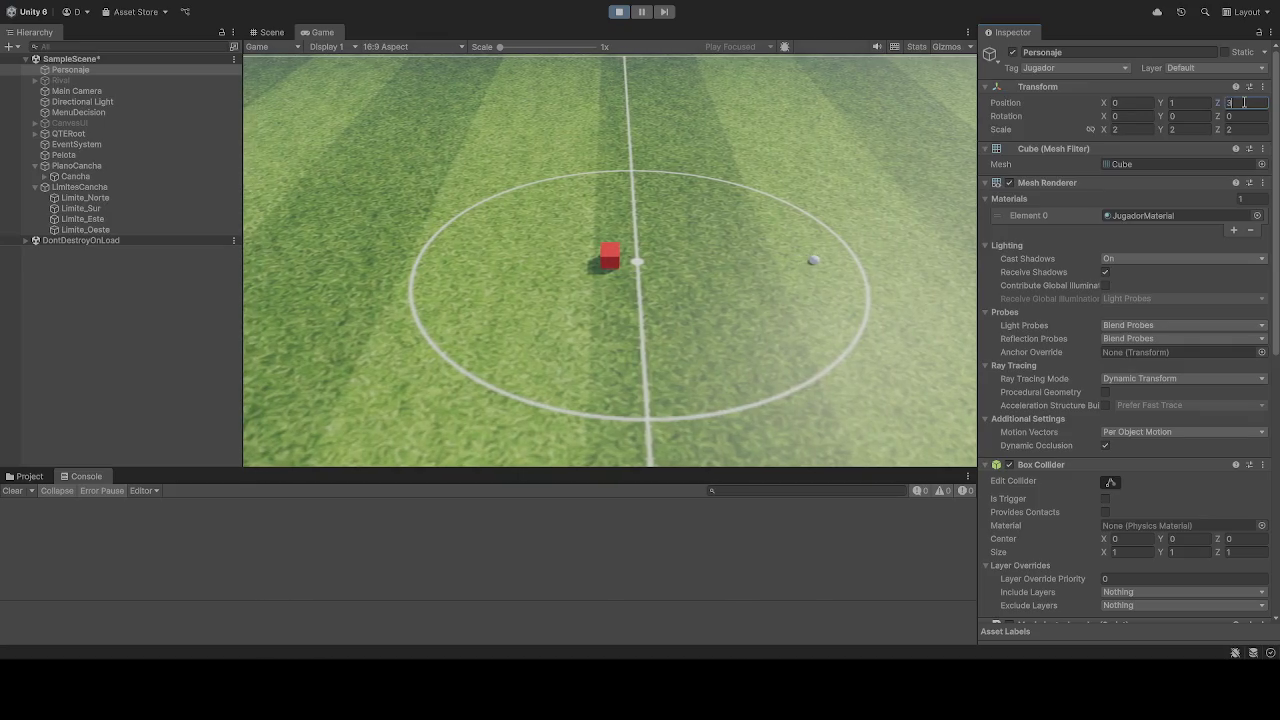
# Step: Stop the run, re-enter Position Z 3 and play the scene again
pyautogui.click(619, 11)
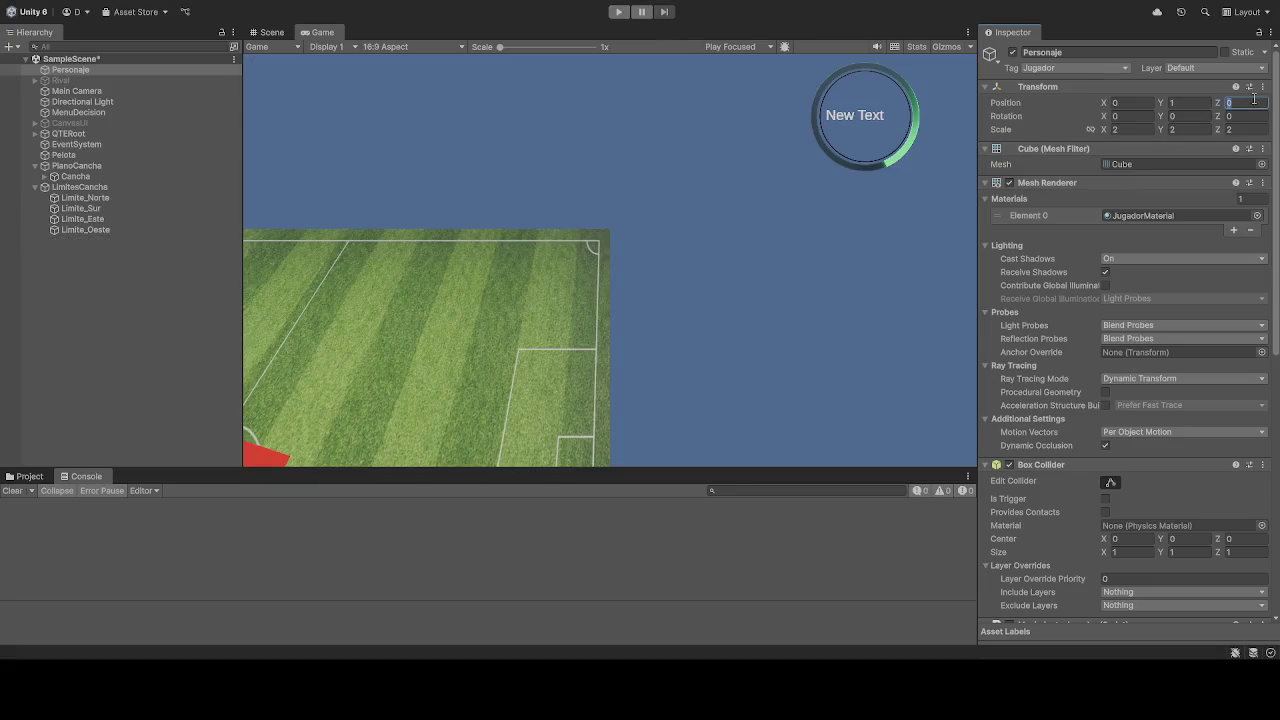
pyautogui.write('3')
pyautogui.click(619, 11)
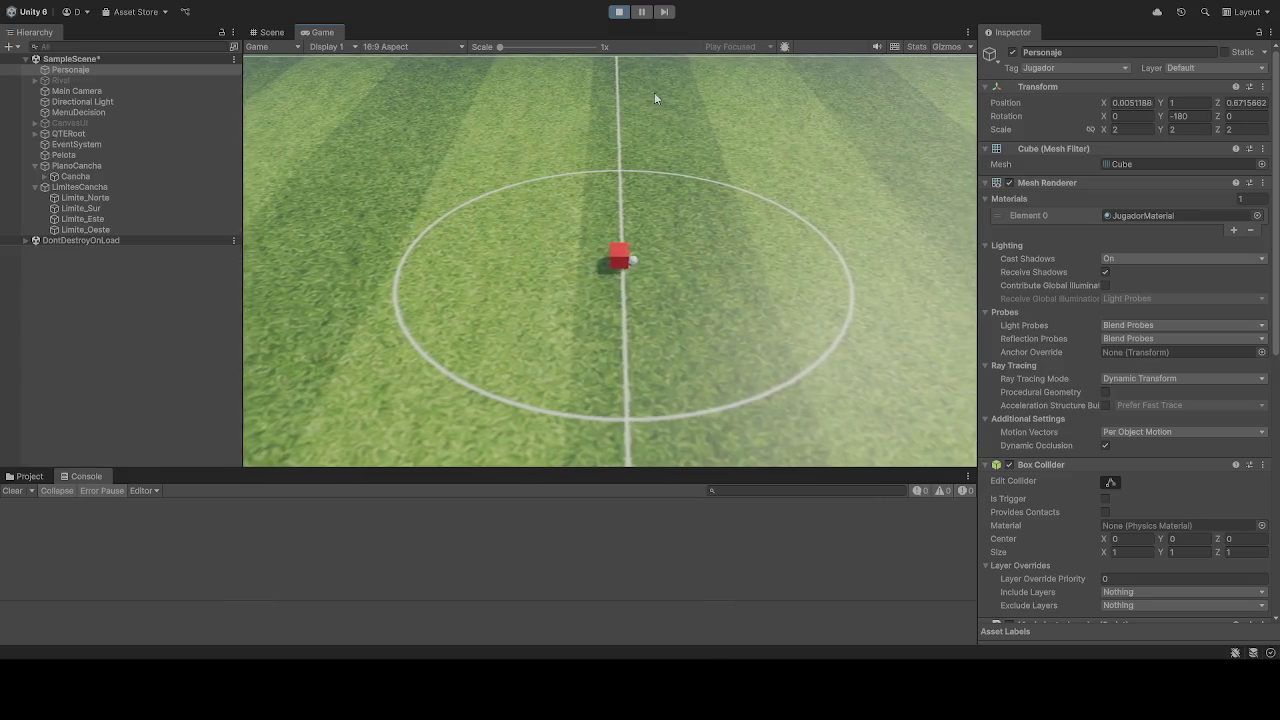
# Step: Set Personaje's Position Z to 2 and play-test it, driving backward with S
pyautogui.click(620, 12)
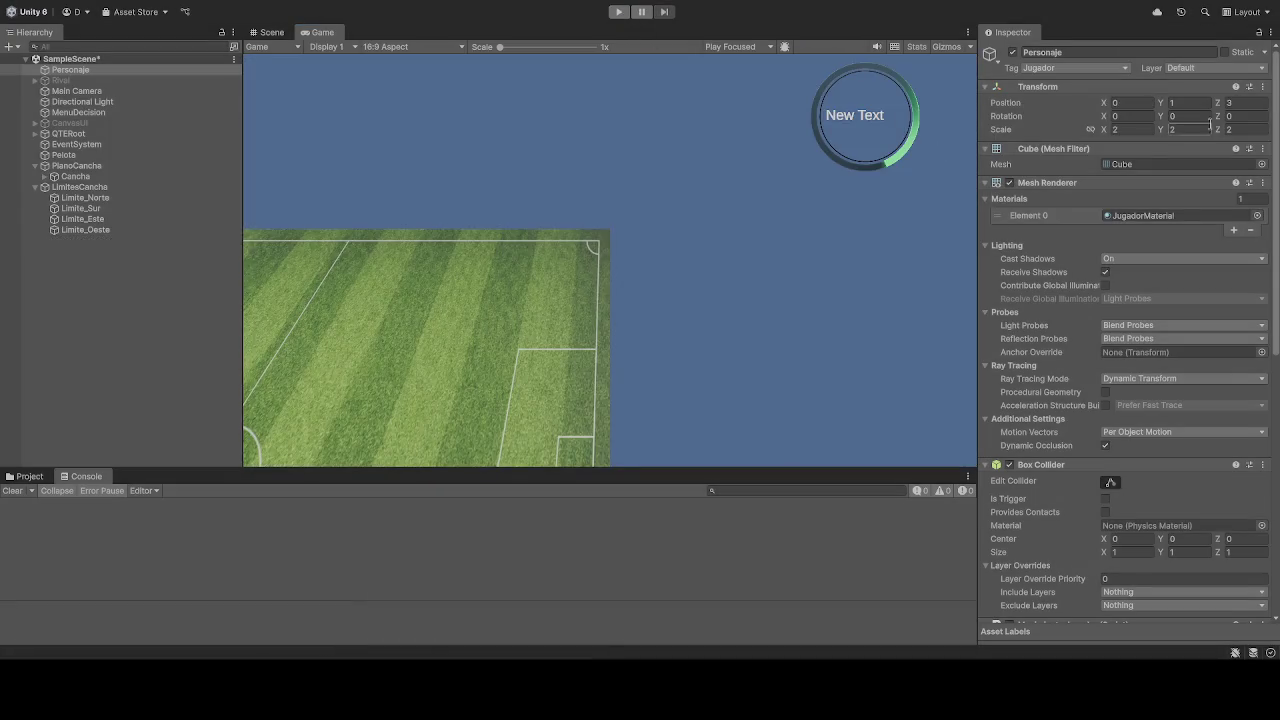
pyautogui.click(1254, 103)
pyautogui.write('2')
pyautogui.click(619, 12)
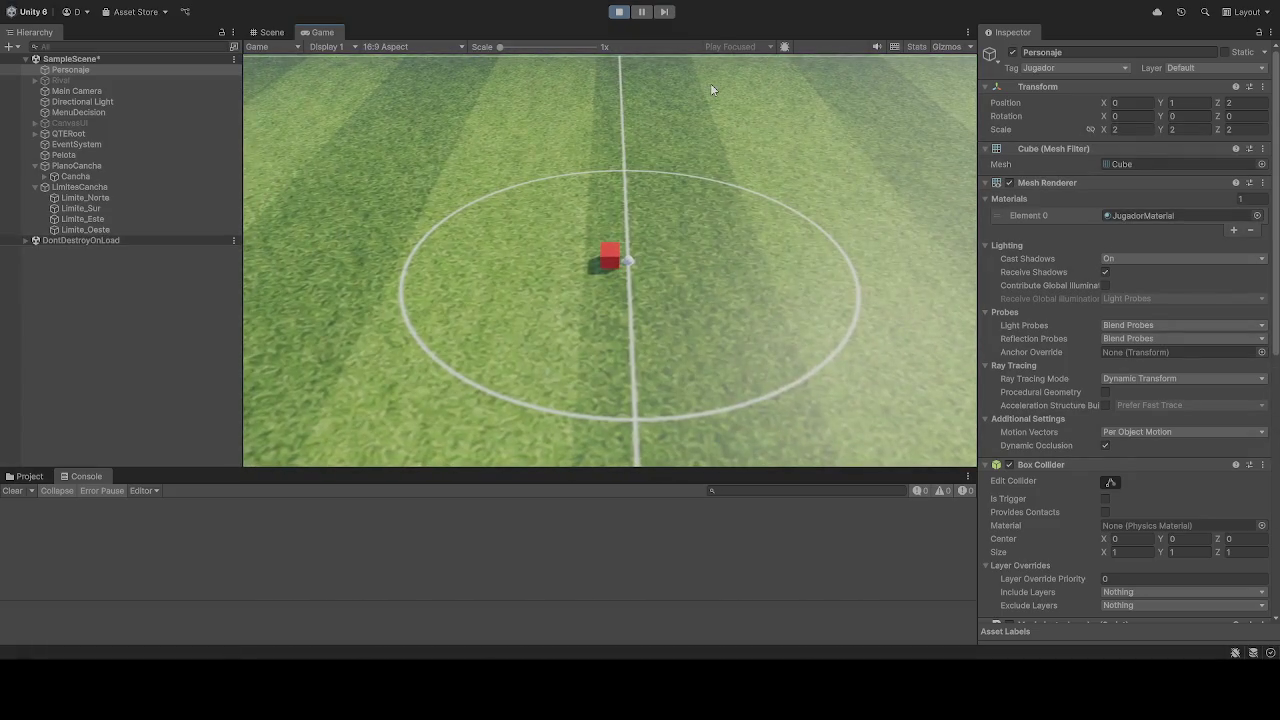
pyautogui.press('s')
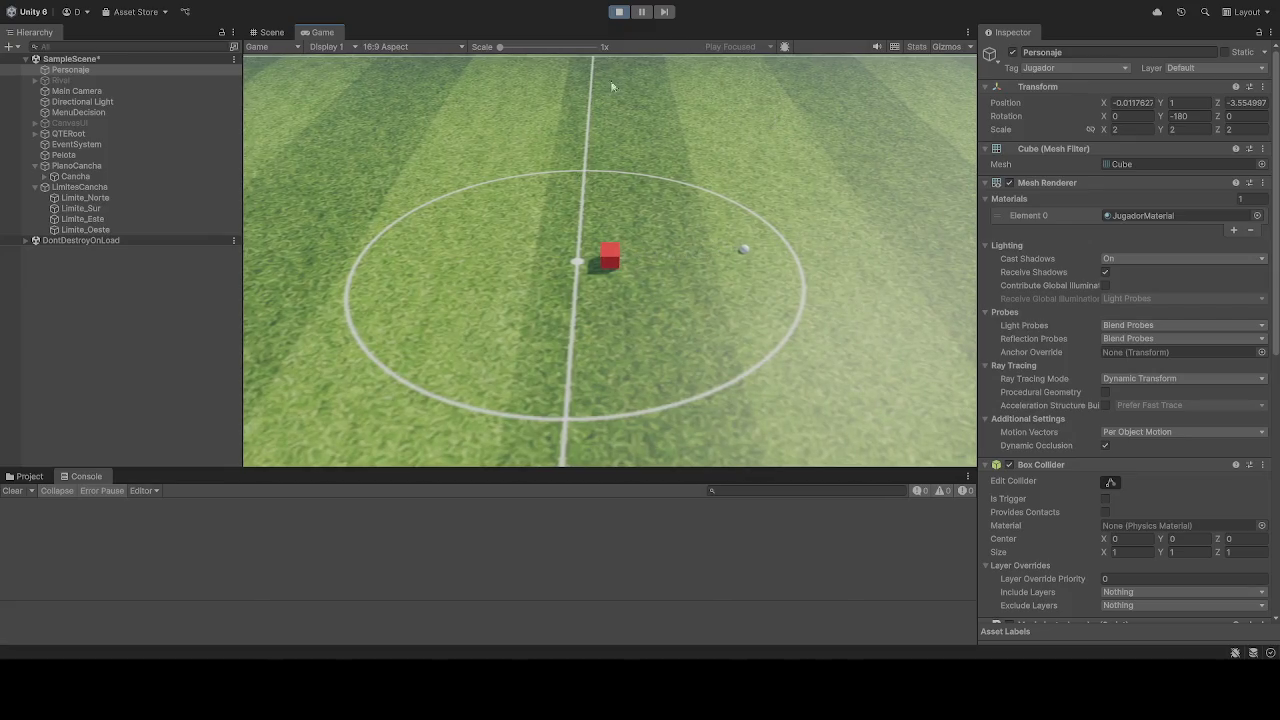
# Step: Set Position Z to -2 and play-test the scene twice
pyautogui.click(619, 11)
pyautogui.click(1241, 103)
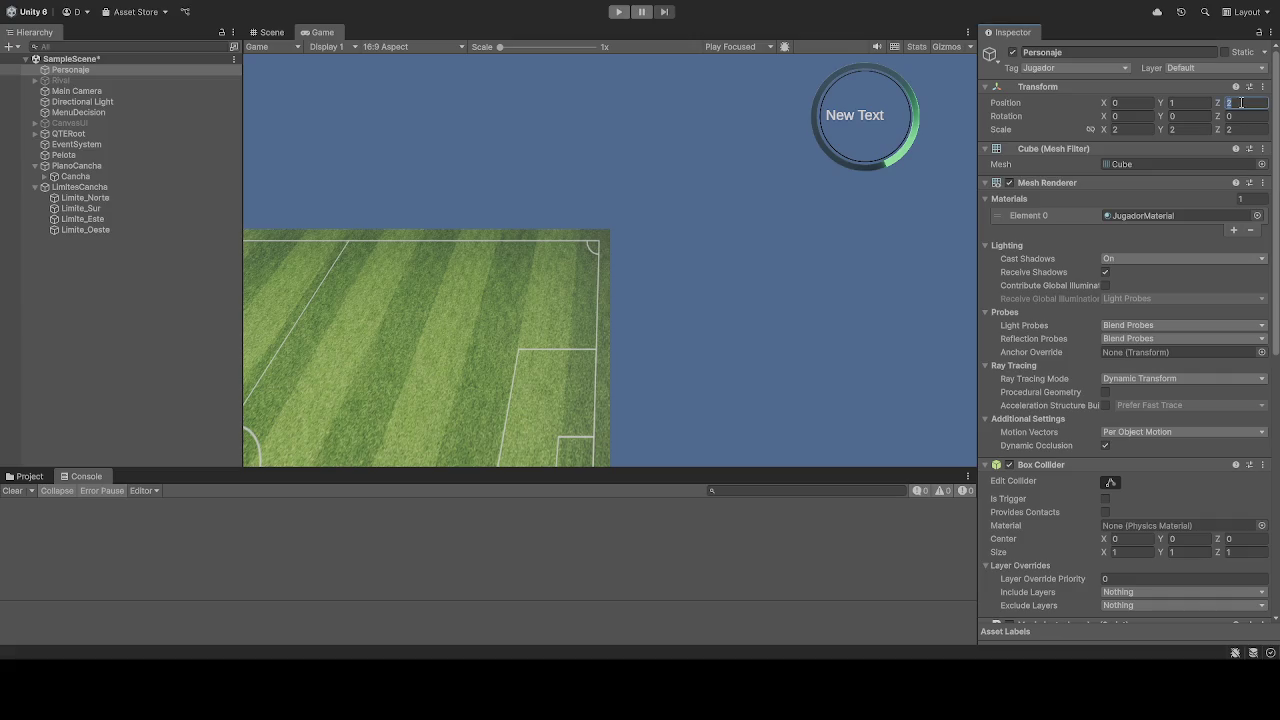
pyautogui.write('-2')
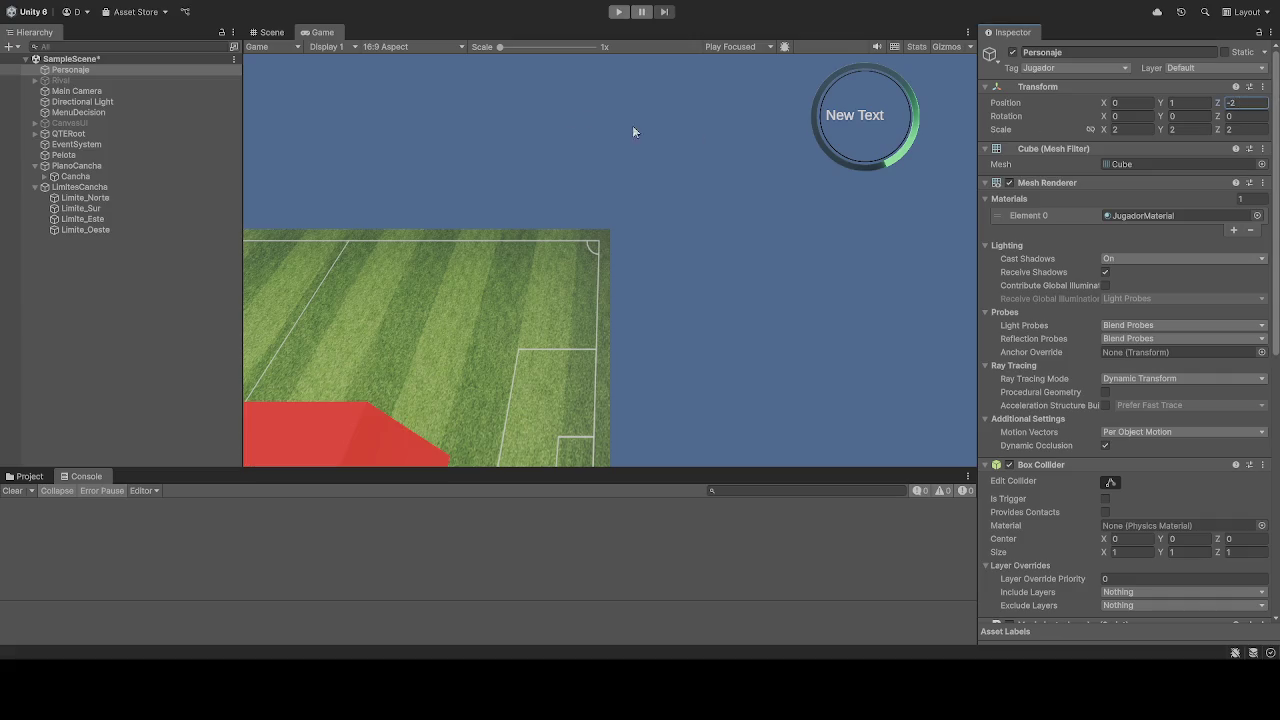
pyautogui.click(620, 12)
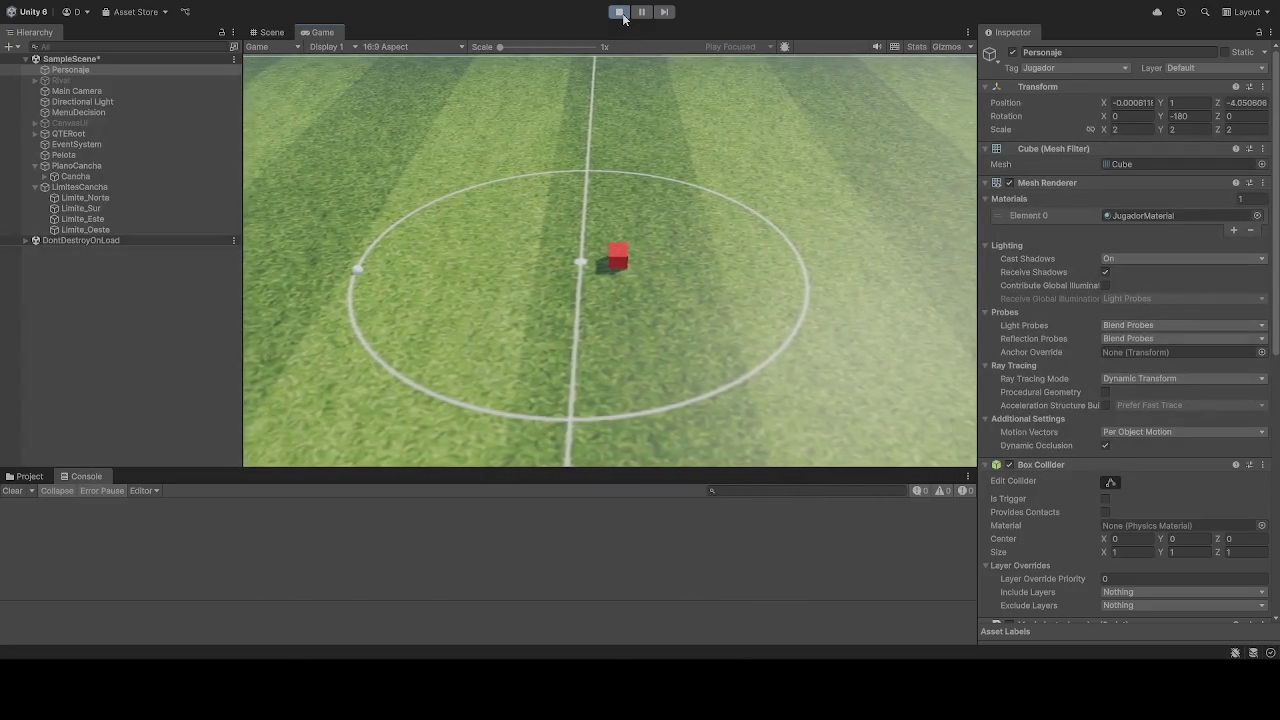
pyautogui.click(619, 12)
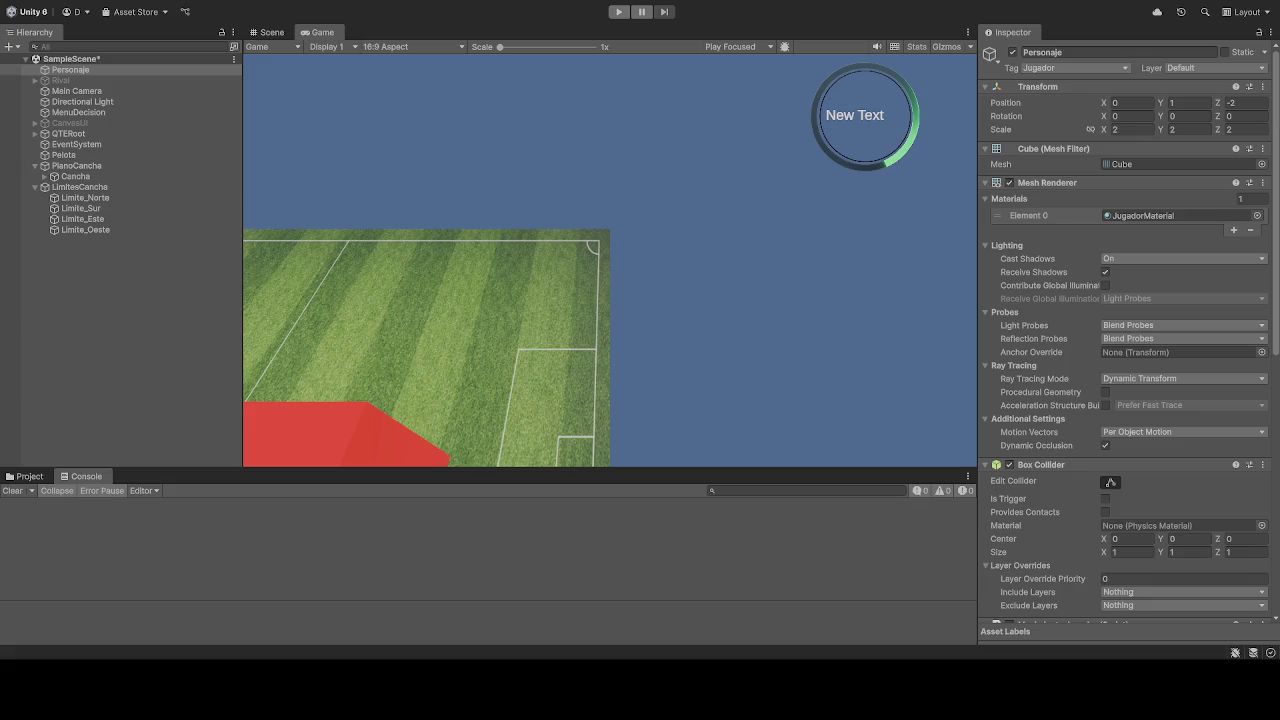
pyautogui.click(619, 12)
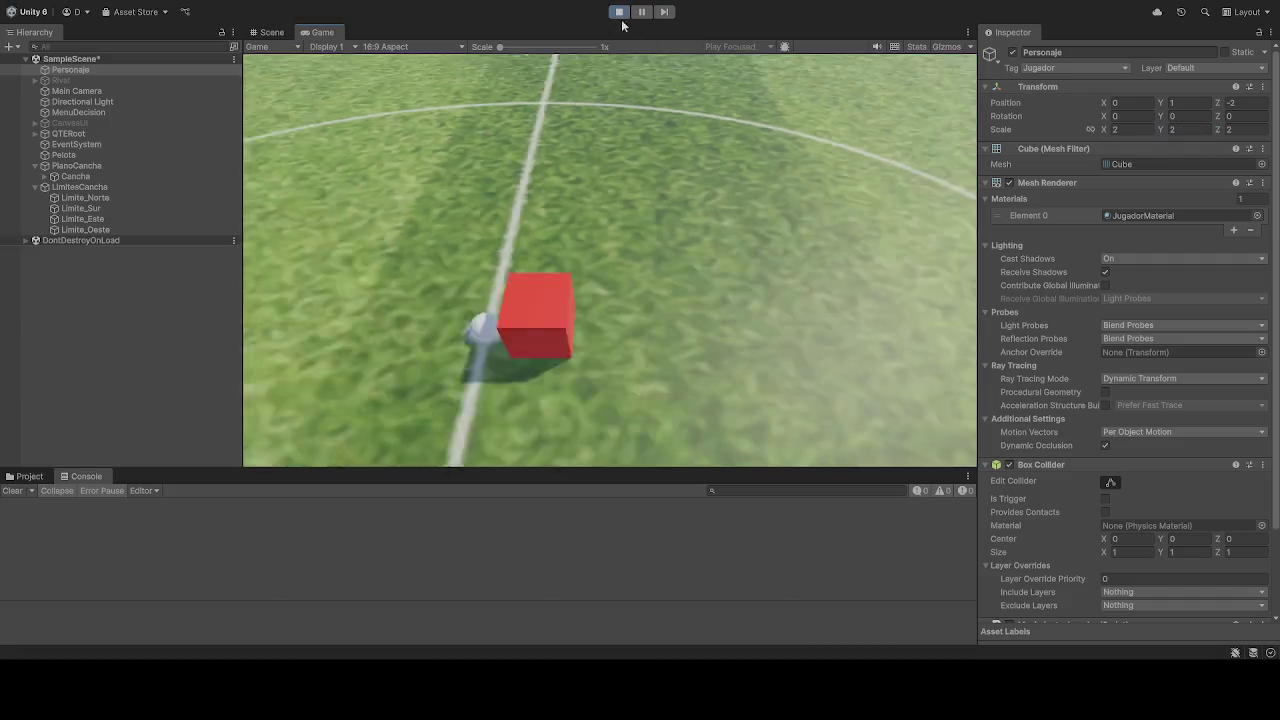
# Step: Set Personaje's Rotation Z to 90 and play-test, driving with S
pyautogui.click(619, 12)
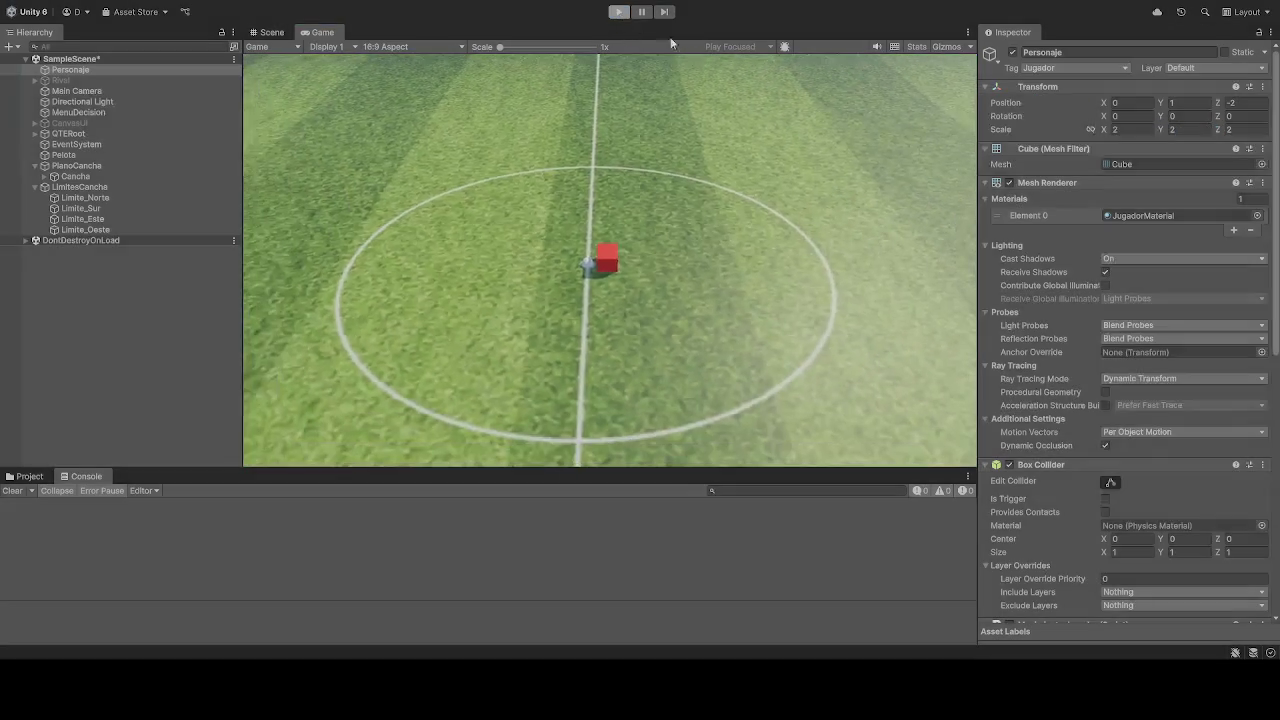
pyautogui.click(1255, 116)
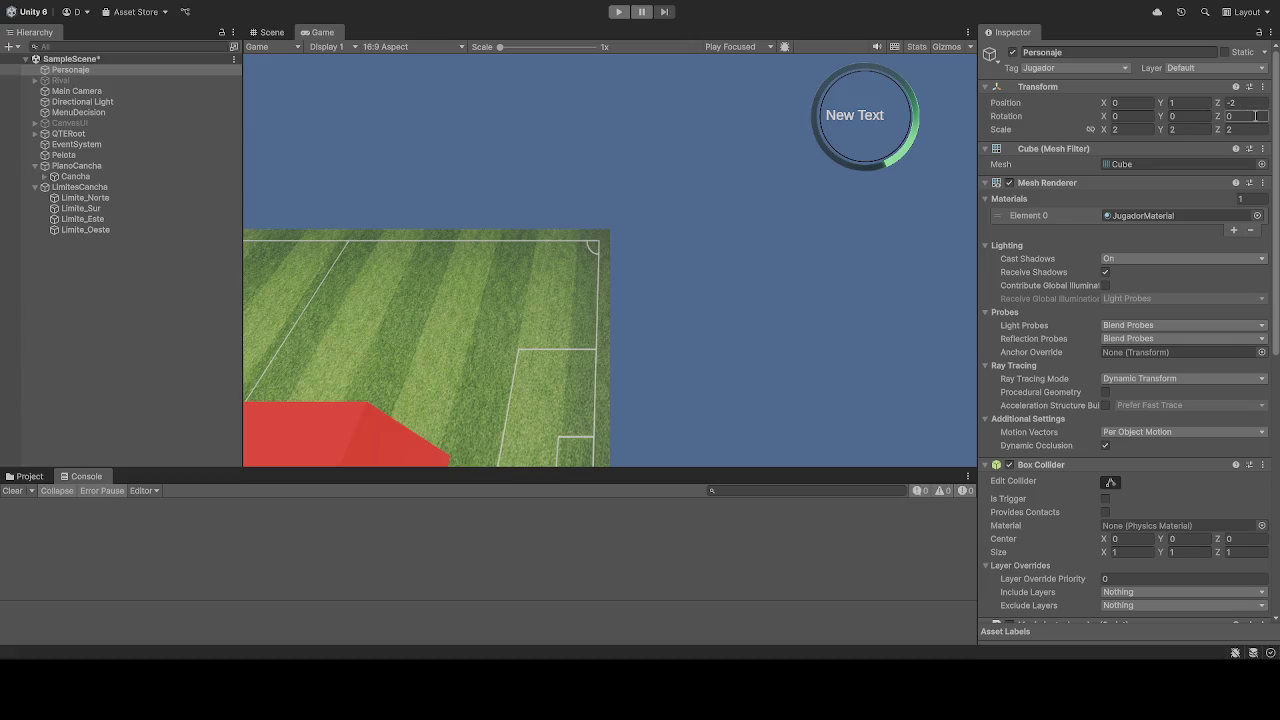
pyautogui.write('90')
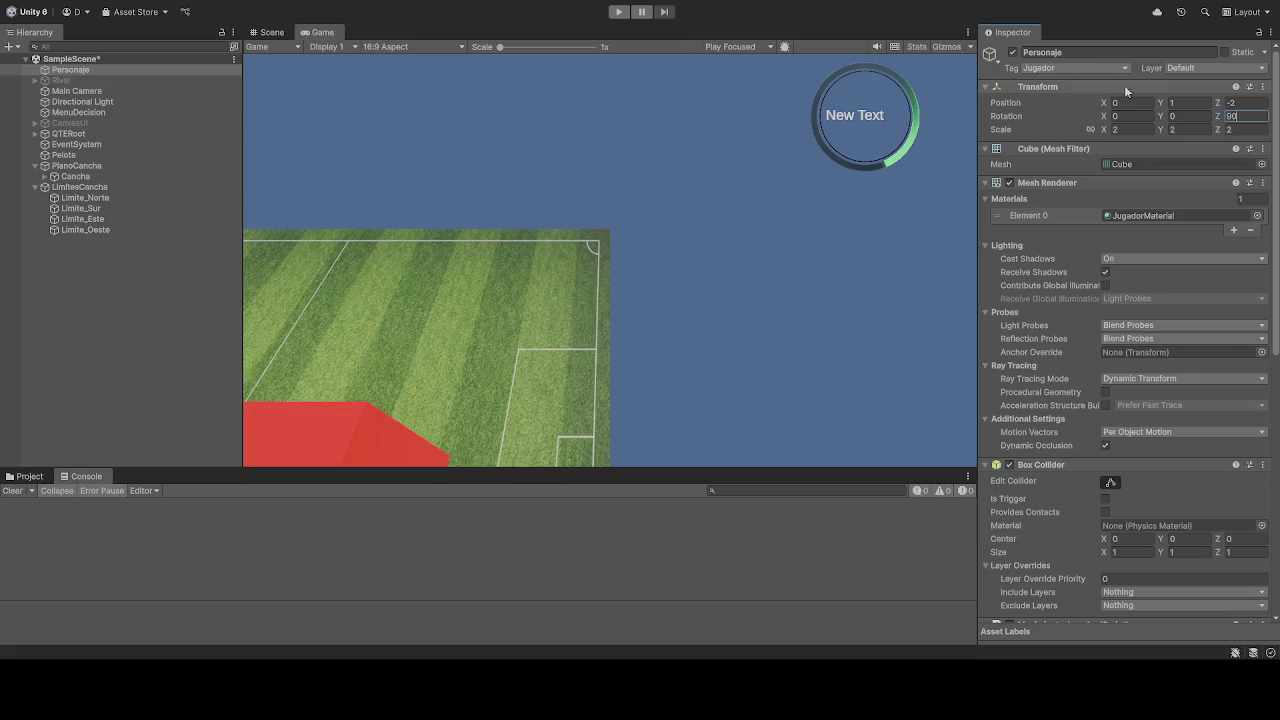
pyautogui.click(626, 14)
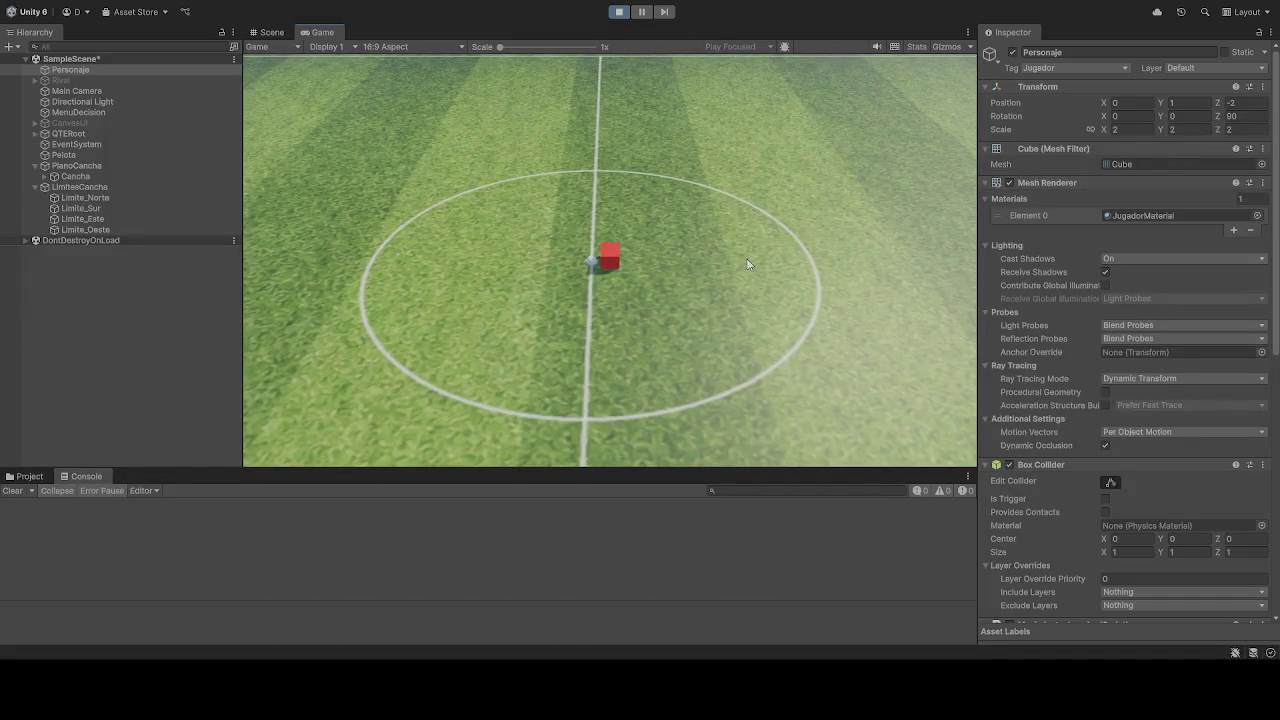
pyautogui.press('s')
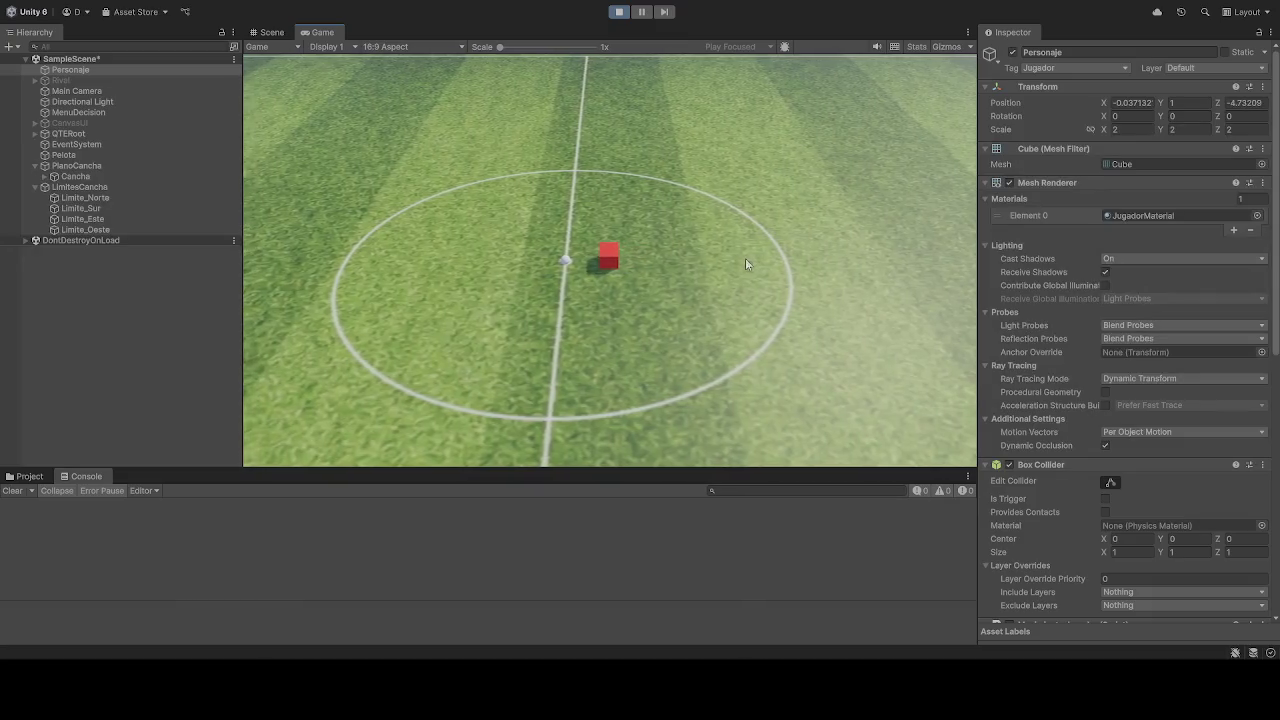
pyautogui.click(620, 17)
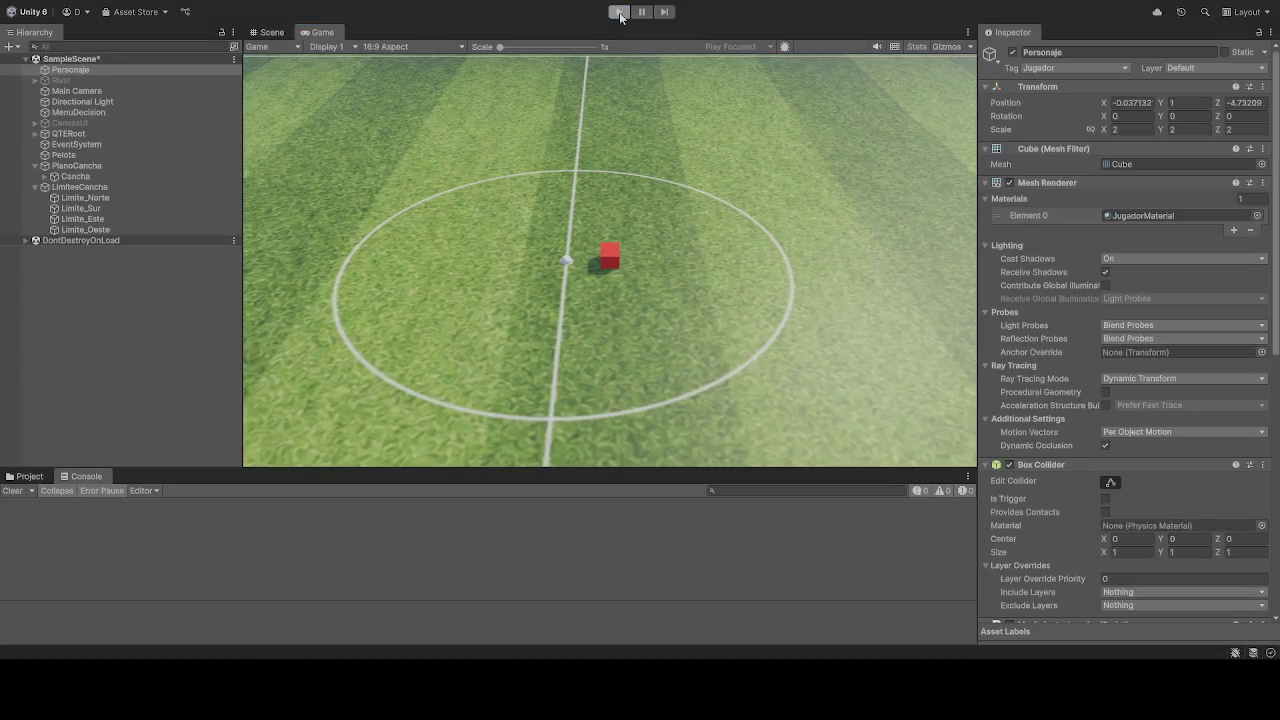
pyautogui.click(620, 17)
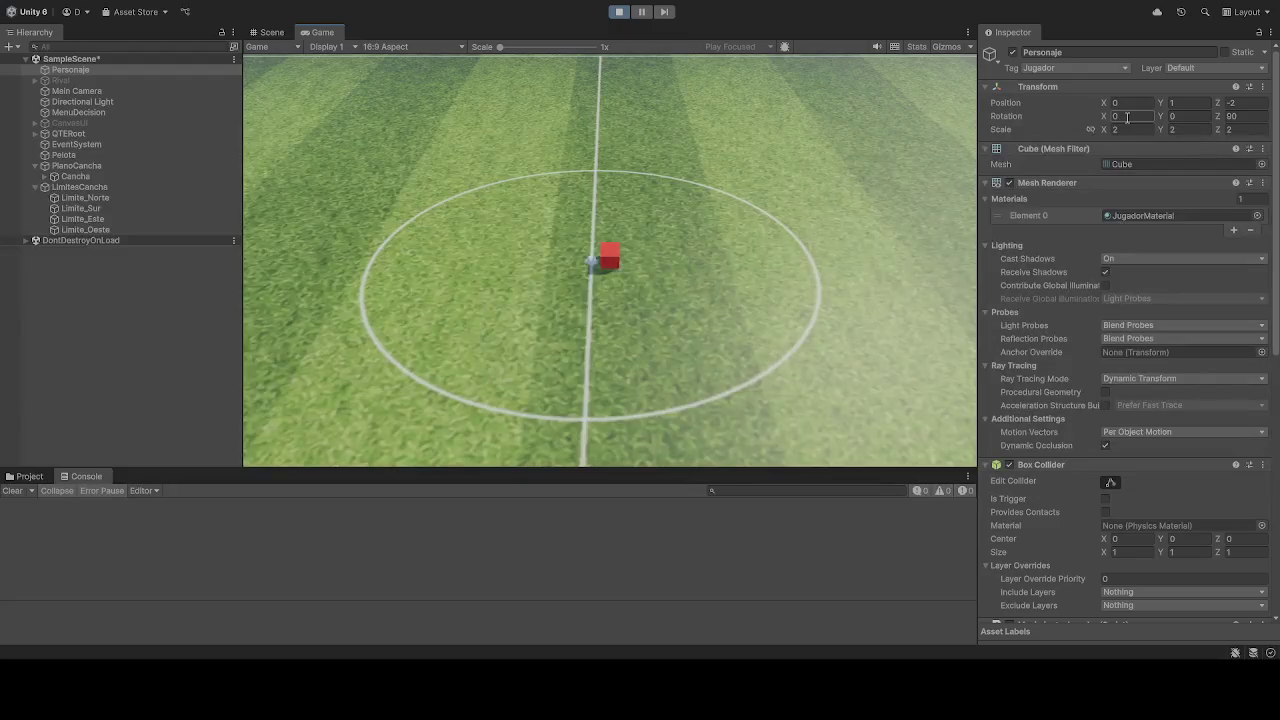
# Step: Set Rotation X to 90 and play-test the tilted player
pyautogui.click(1236, 116)
pyautogui.write('0')
pyautogui.click(1128, 116)
pyautogui.click(619, 12)
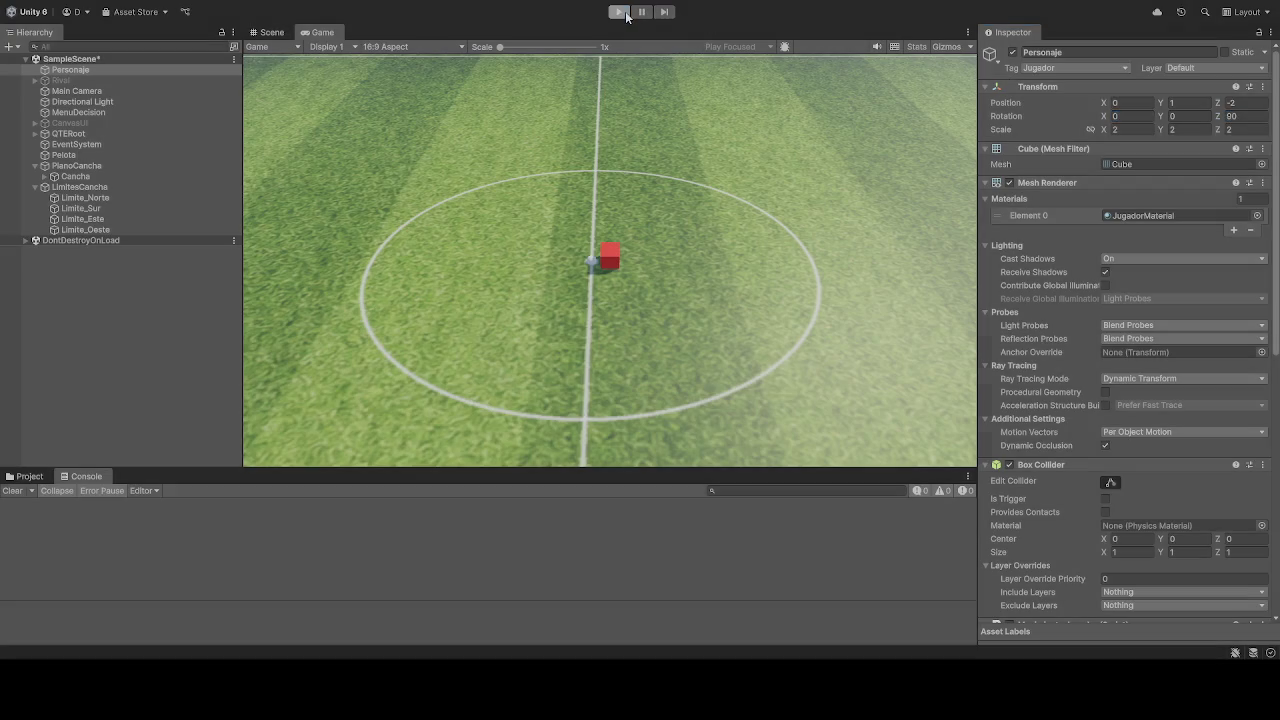
pyautogui.click(1140, 116)
pyautogui.write('90')
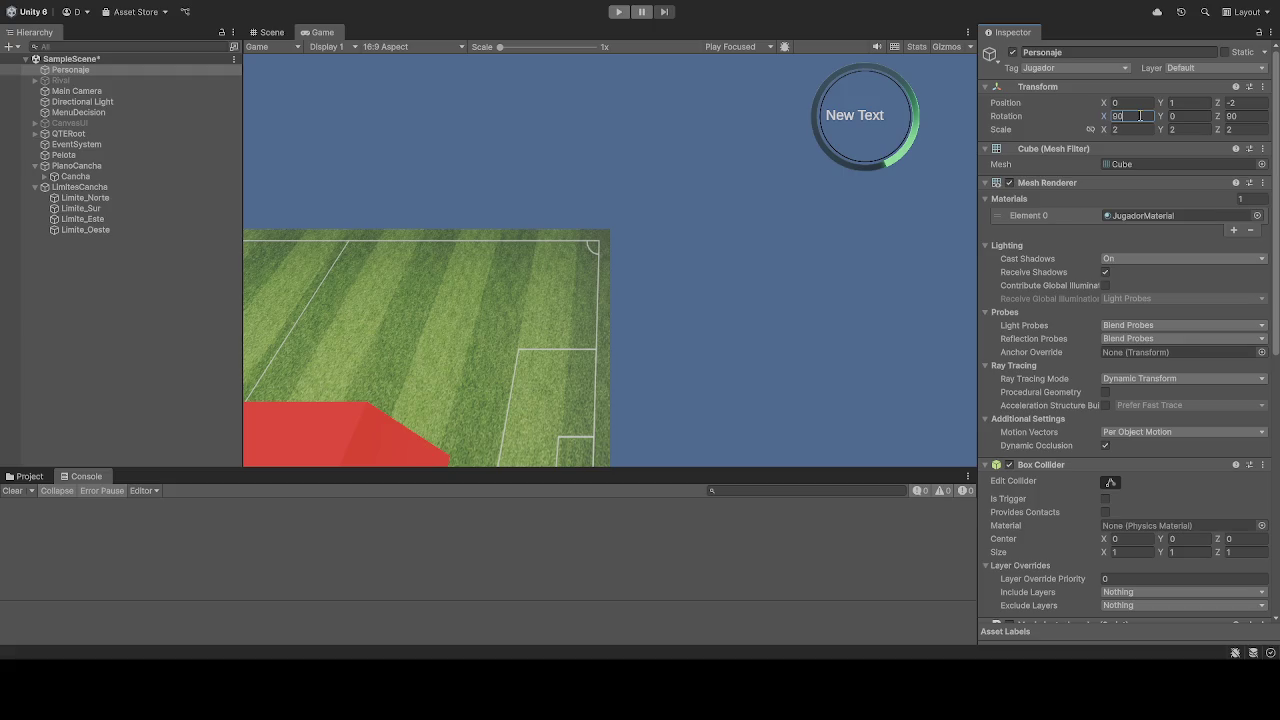
pyautogui.click(619, 12)
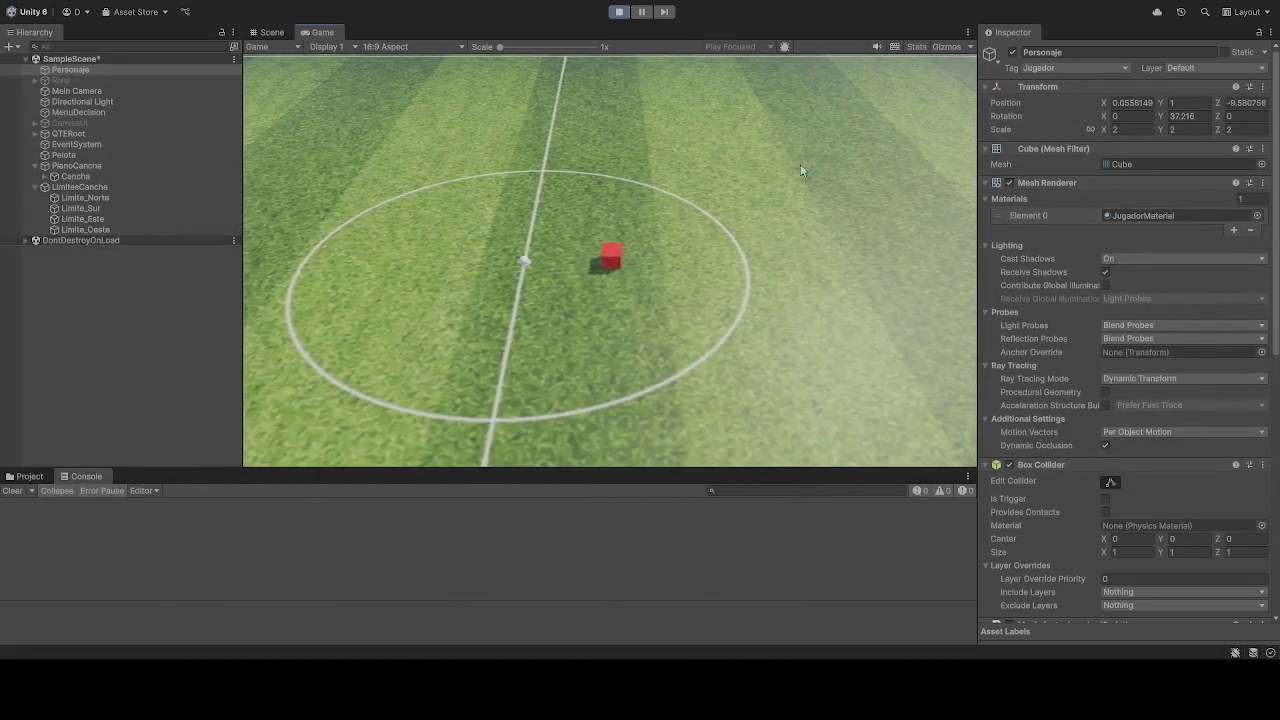
pyautogui.click(619, 12)
# Step: Reset Personaje's Rotation X to 0, set Position Z to 2 and start Play
pyautogui.click(1131, 116)
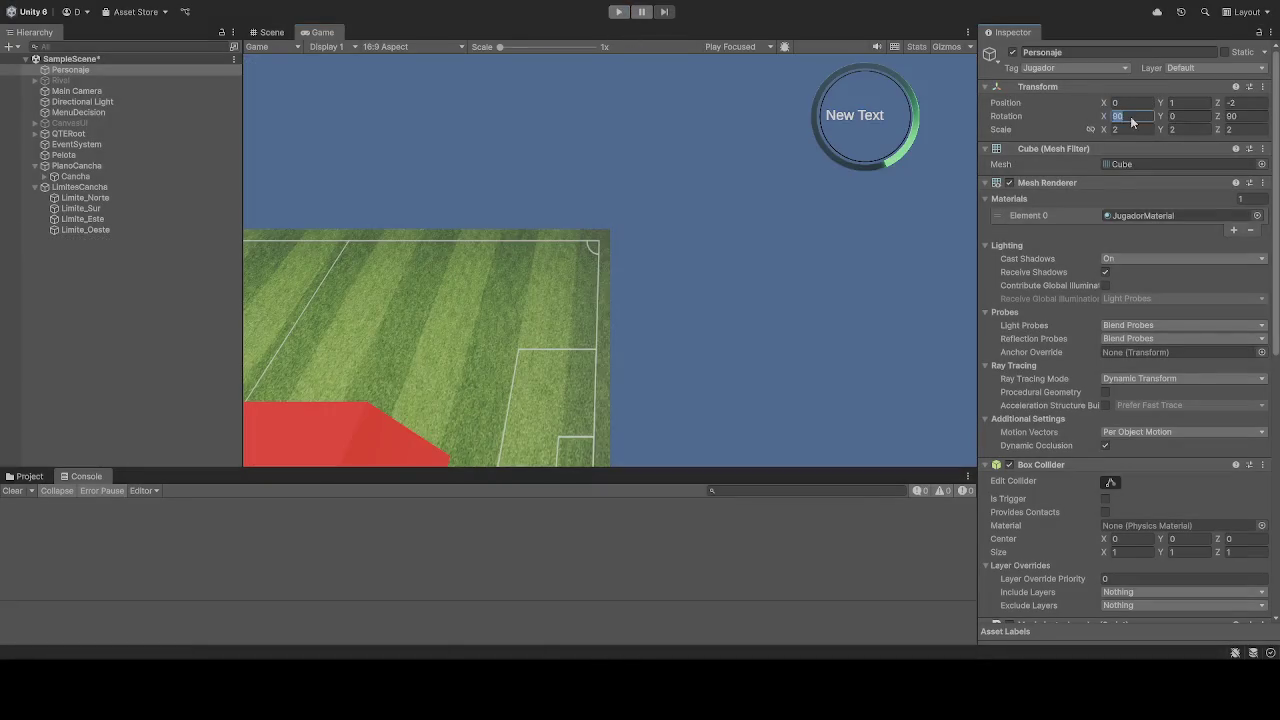
pyautogui.write('0')
pyautogui.click(1249, 104)
pyautogui.write('2')
pyautogui.click(619, 13)
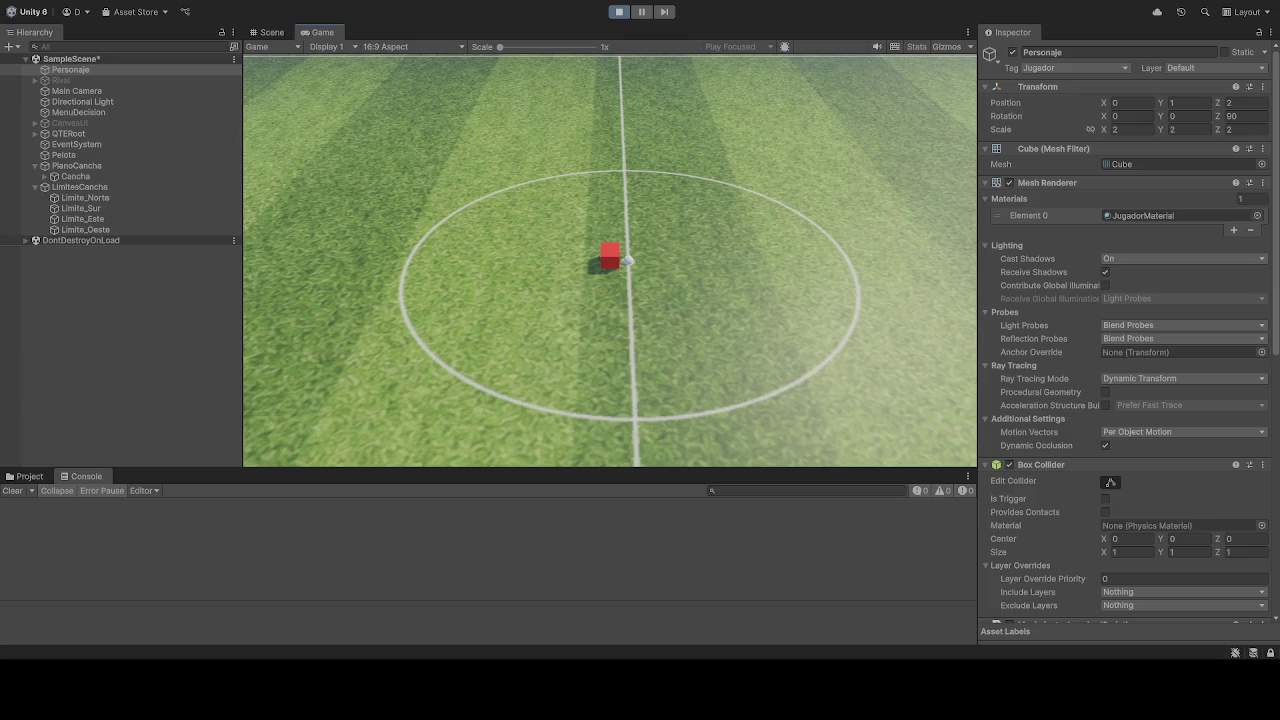
# Step: Restart the game, drive the red cube with S and W, then stop the run
pyautogui.click(619, 12)
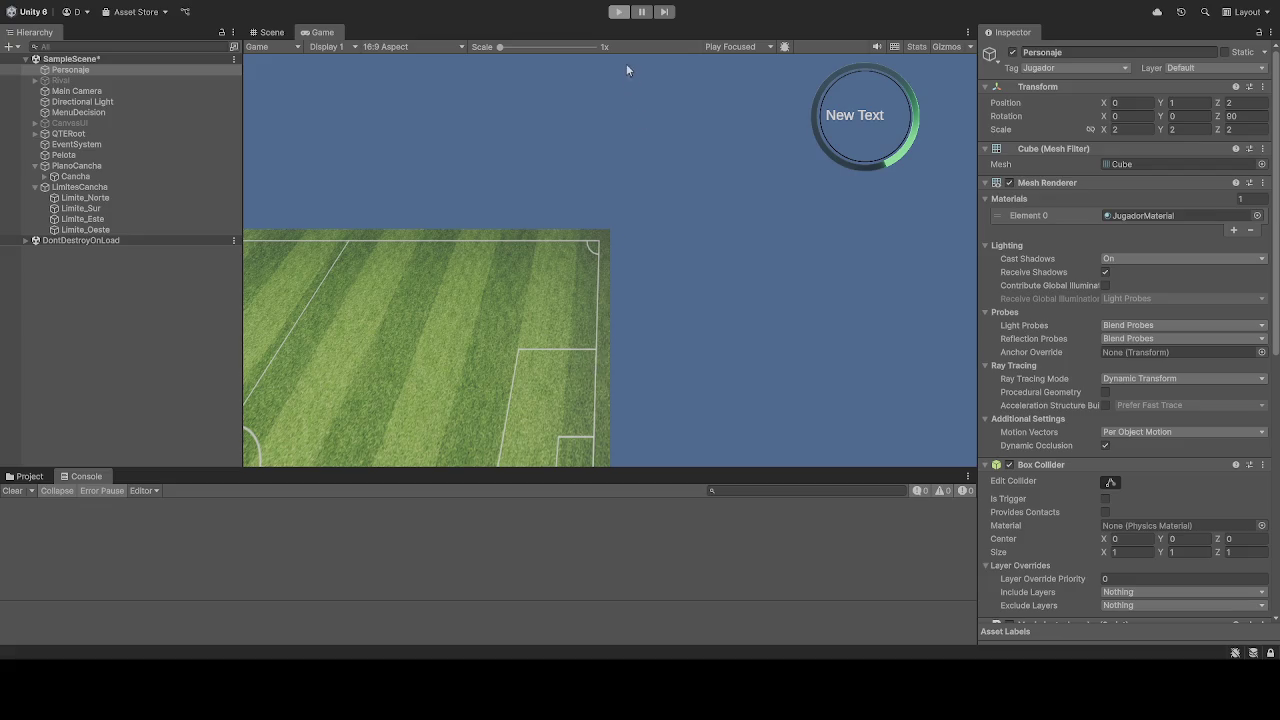
pyautogui.click(617, 13)
pyautogui.click(617, 13)
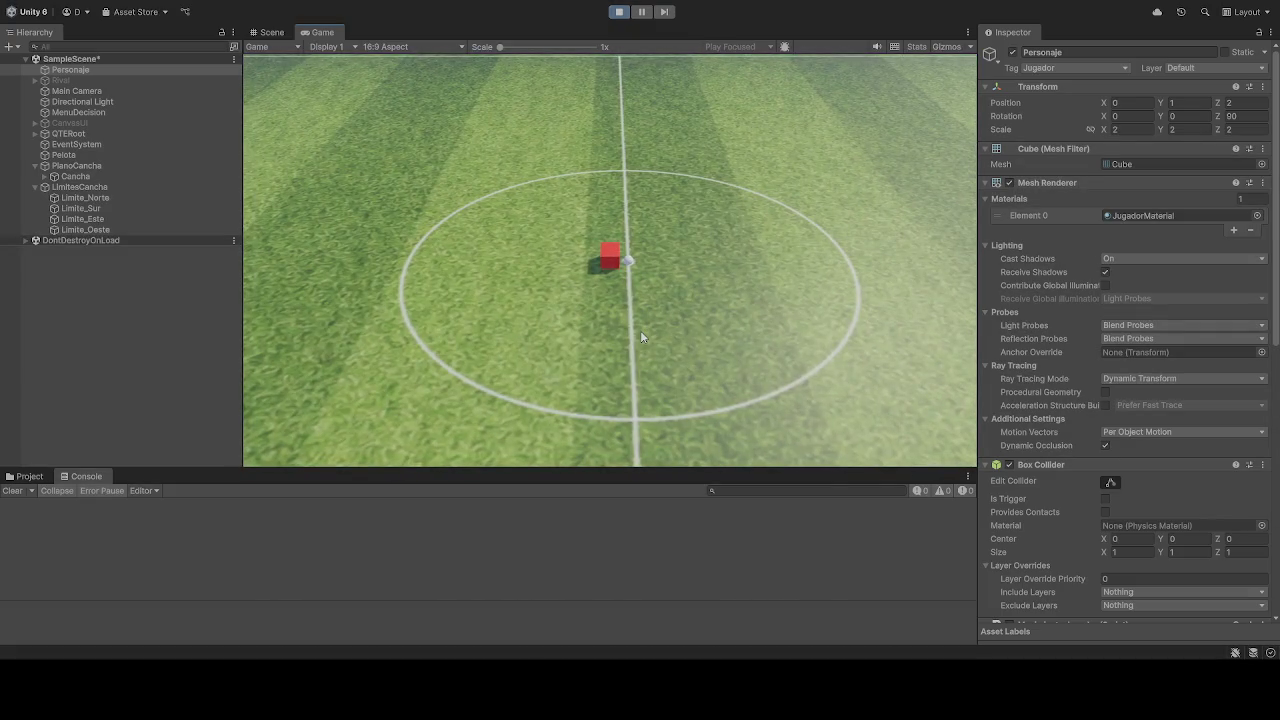
pyautogui.press('s')
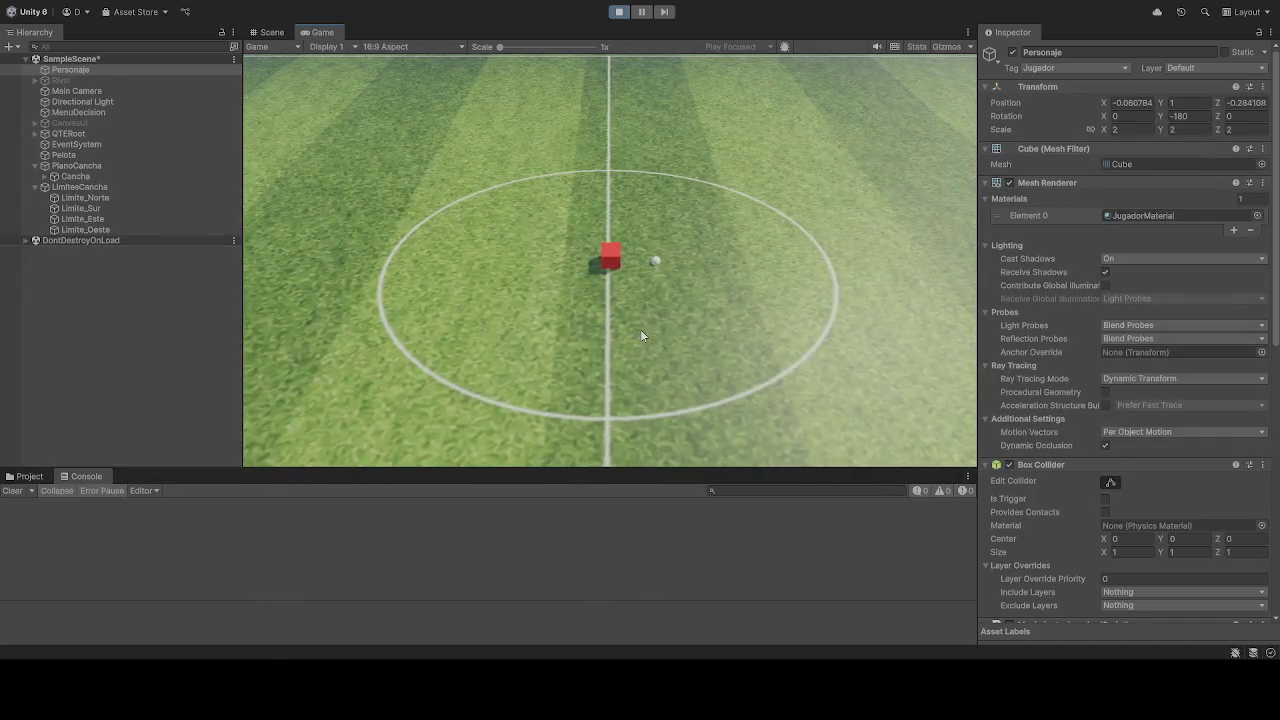
pyautogui.press('w')
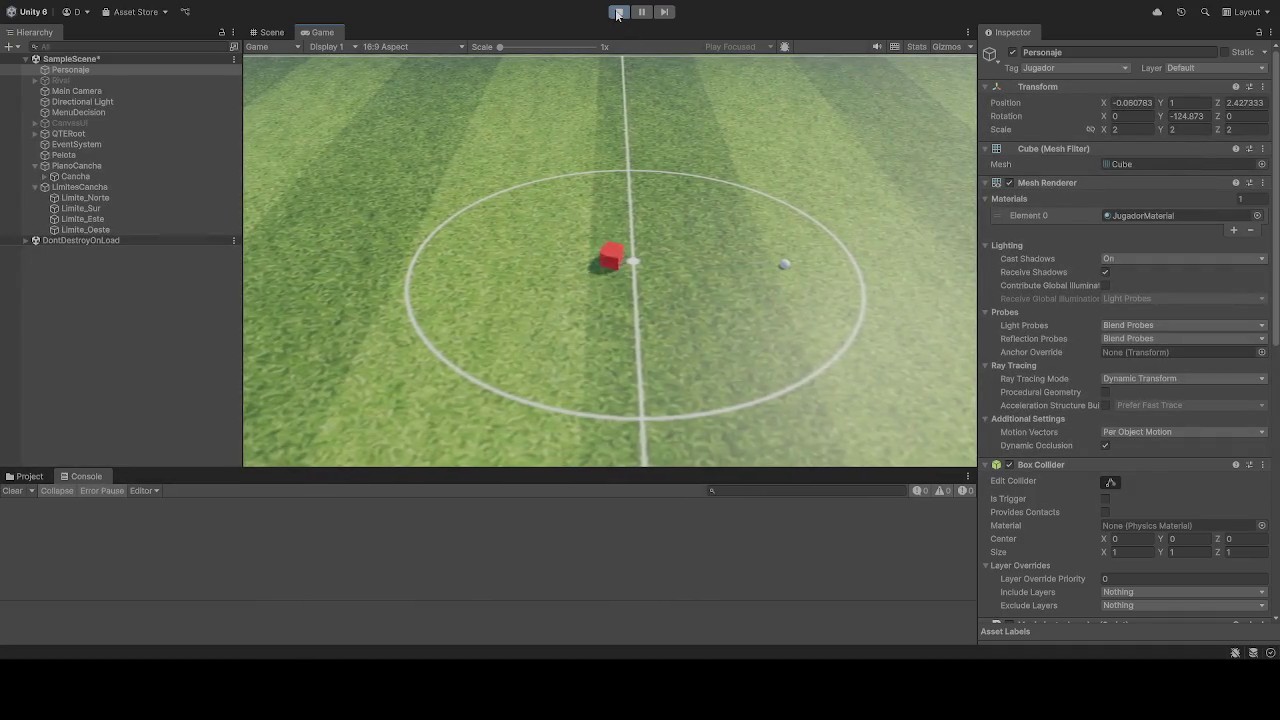
pyautogui.click(617, 12)
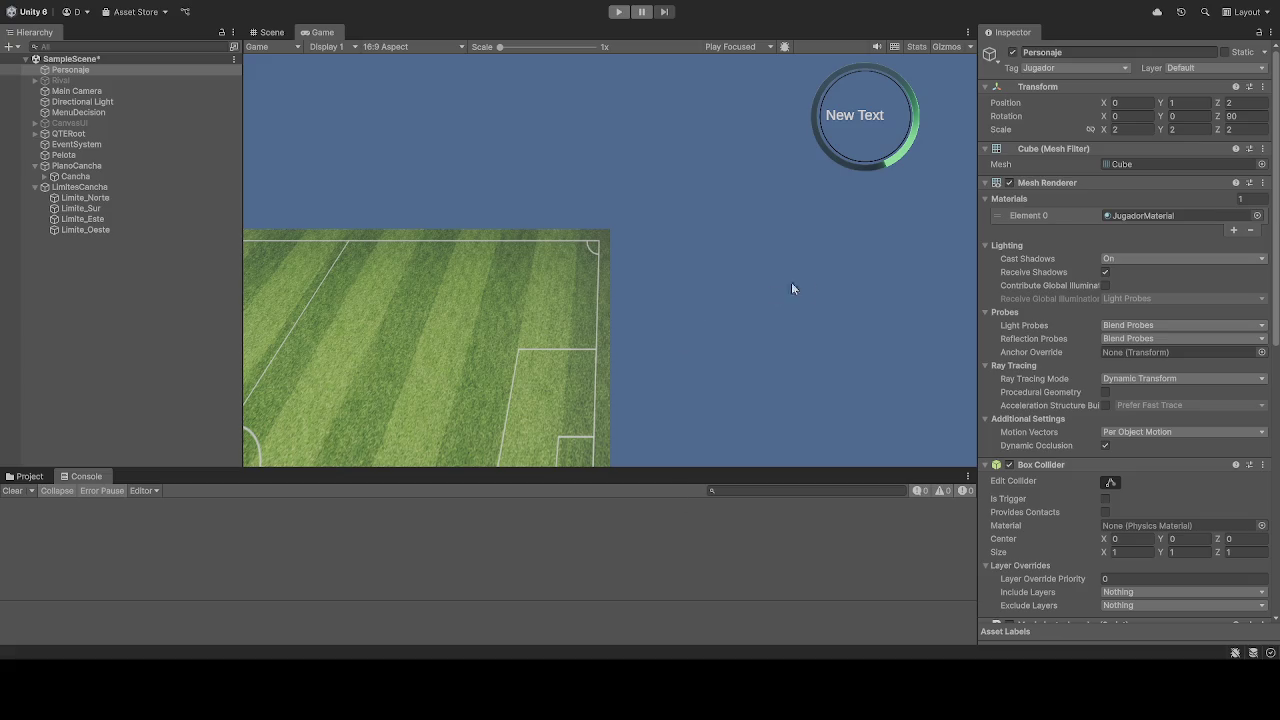
# Step: Set Personaje's Rotation Z to 0, start Play and focus the Game view
pyautogui.click(1246, 117)
pyautogui.write('0')
pyautogui.click(619, 11)
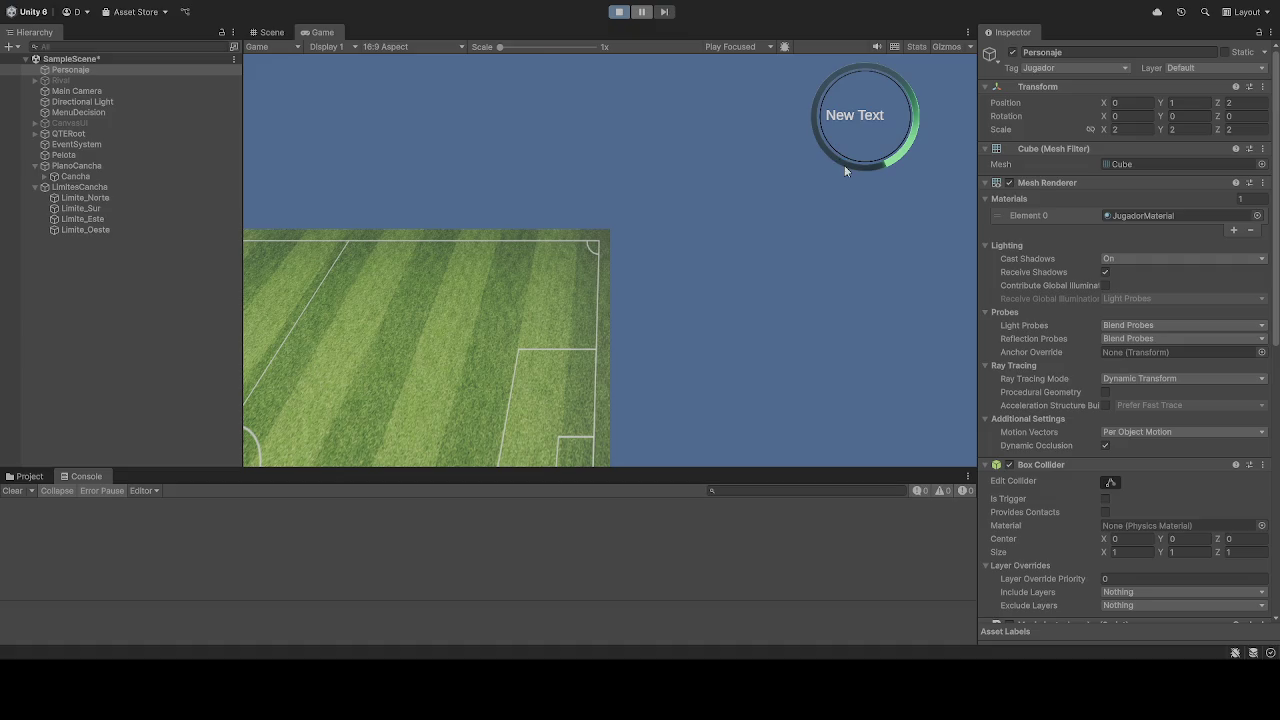
pyautogui.click(845, 170)
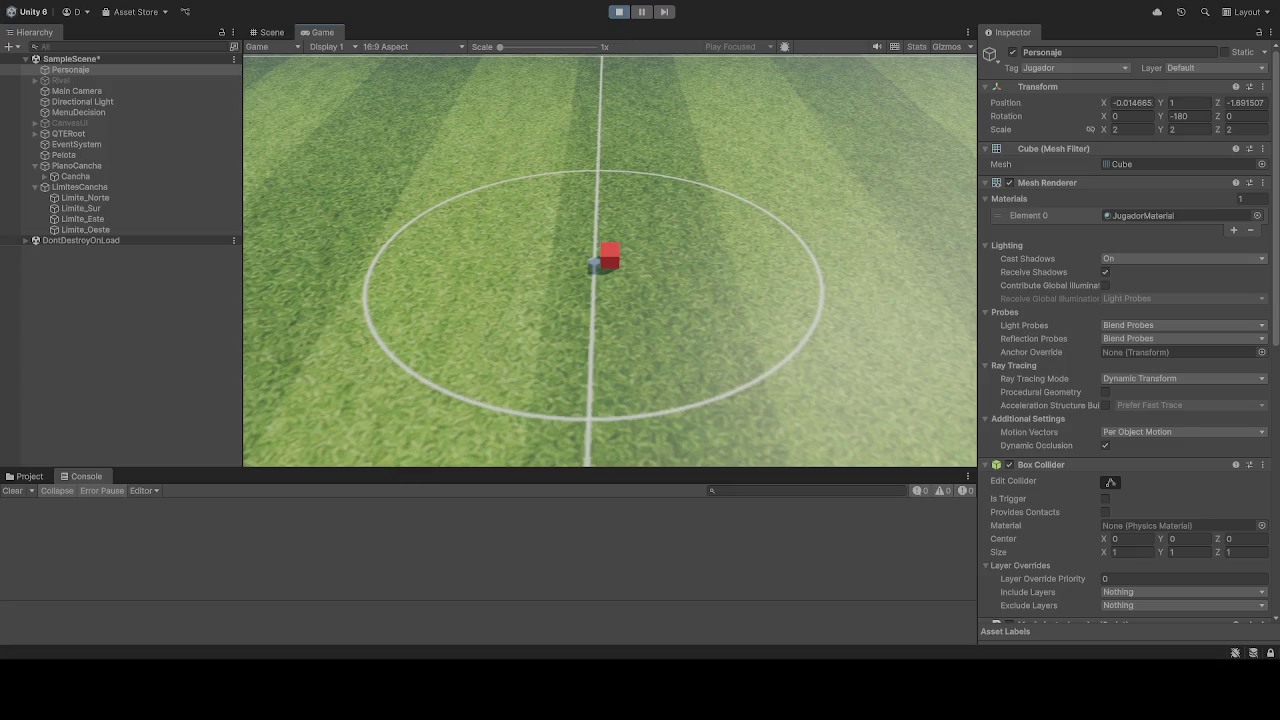
pyautogui.click(619, 12)
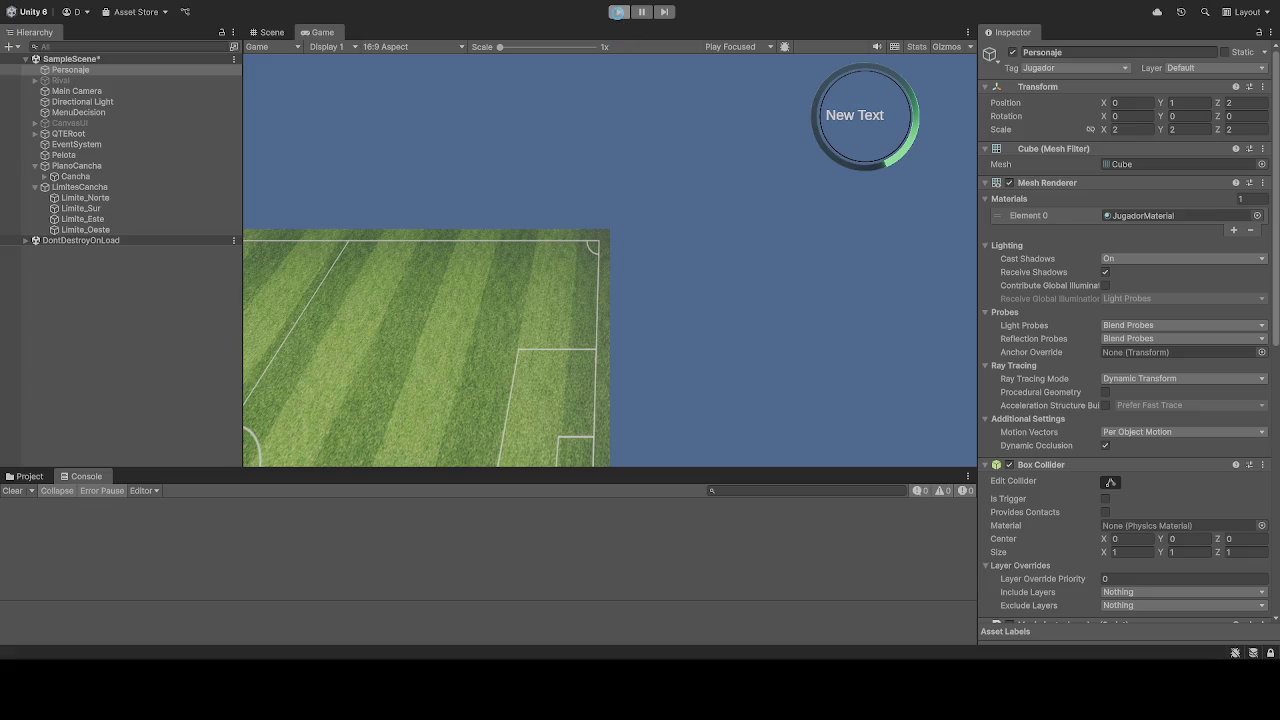
pyautogui.click(618, 13)
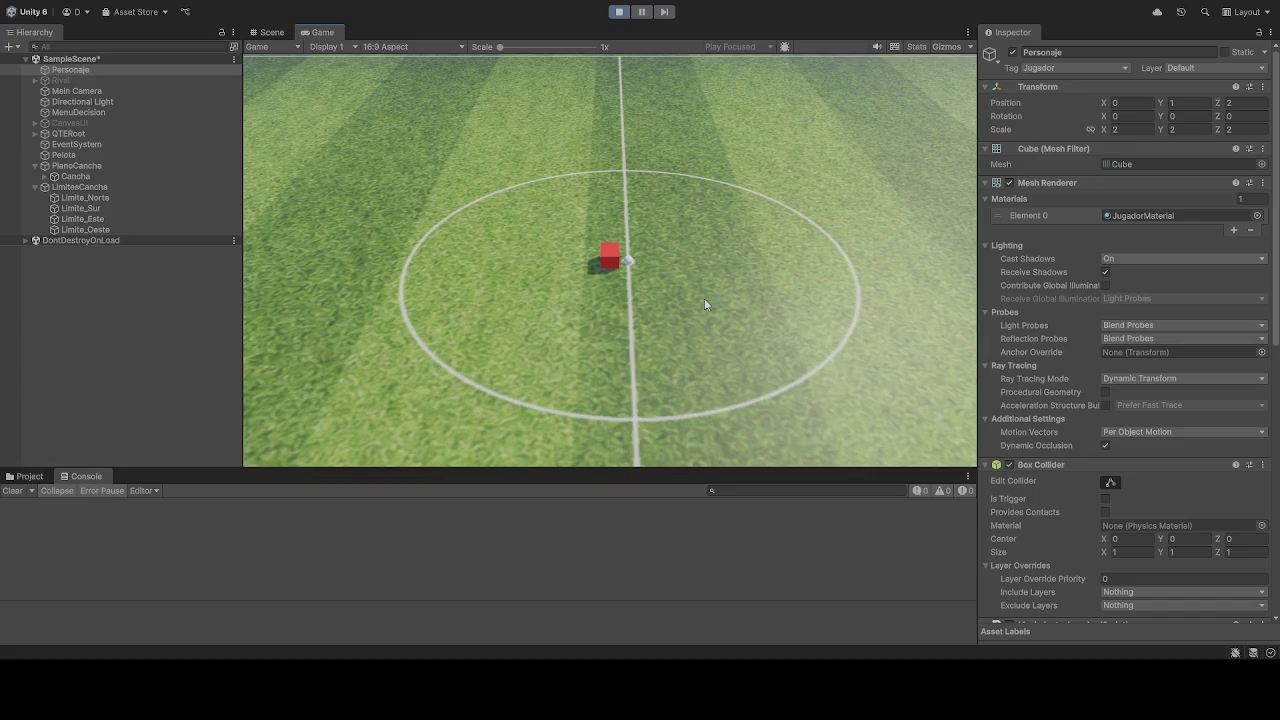
pyautogui.press('s')
pyautogui.press('w')
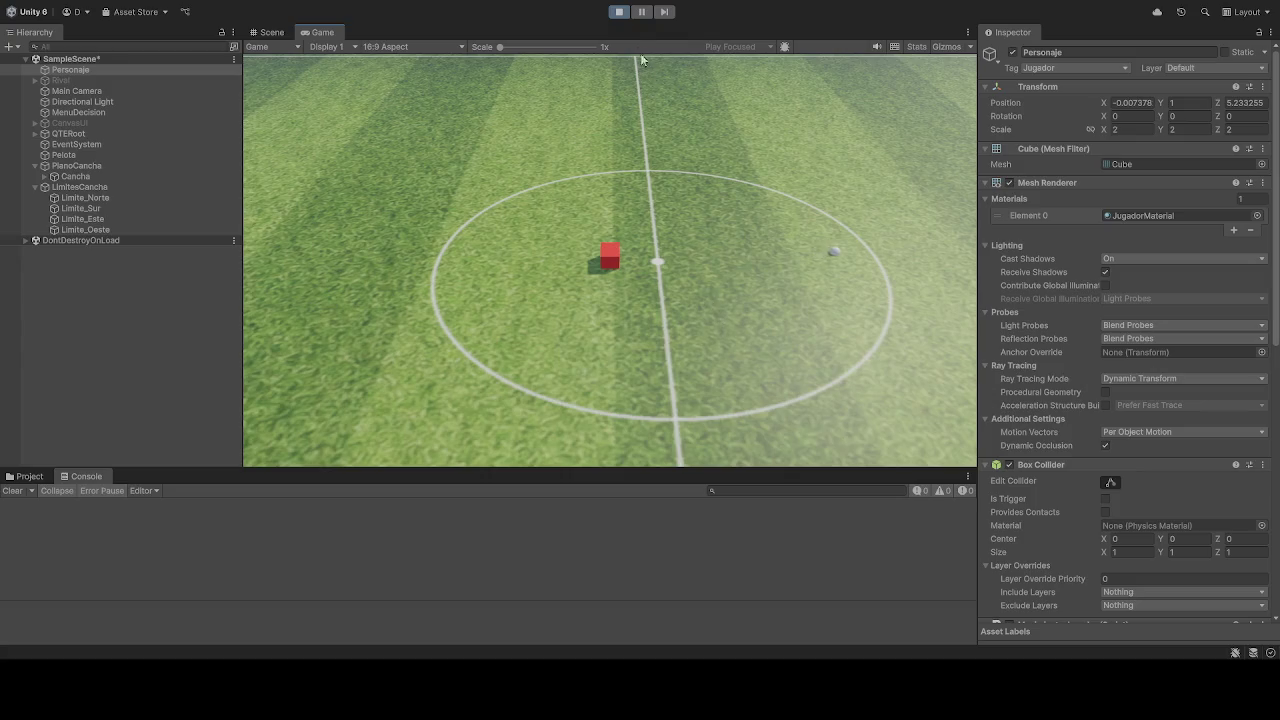
pyautogui.click(619, 12)
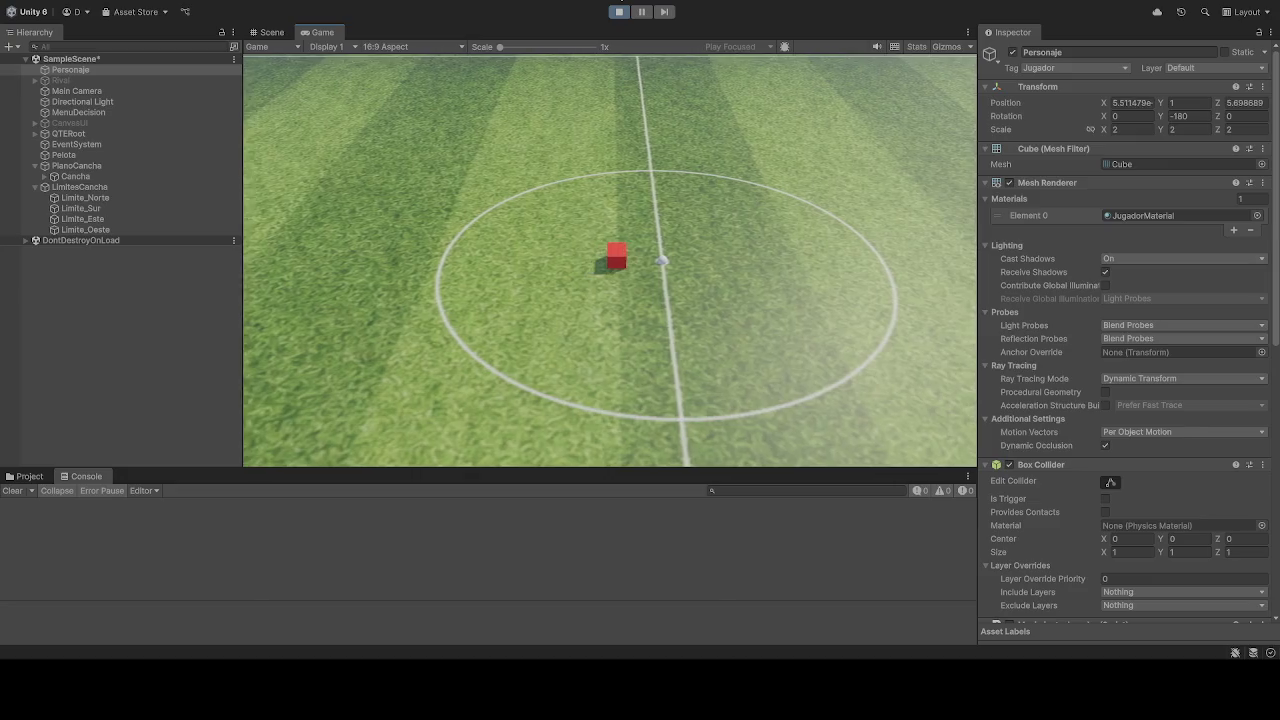
# Step: Set Personaje's Rotation Y to -180 and drive forward with W to check its facing
pyautogui.click(622, 12)
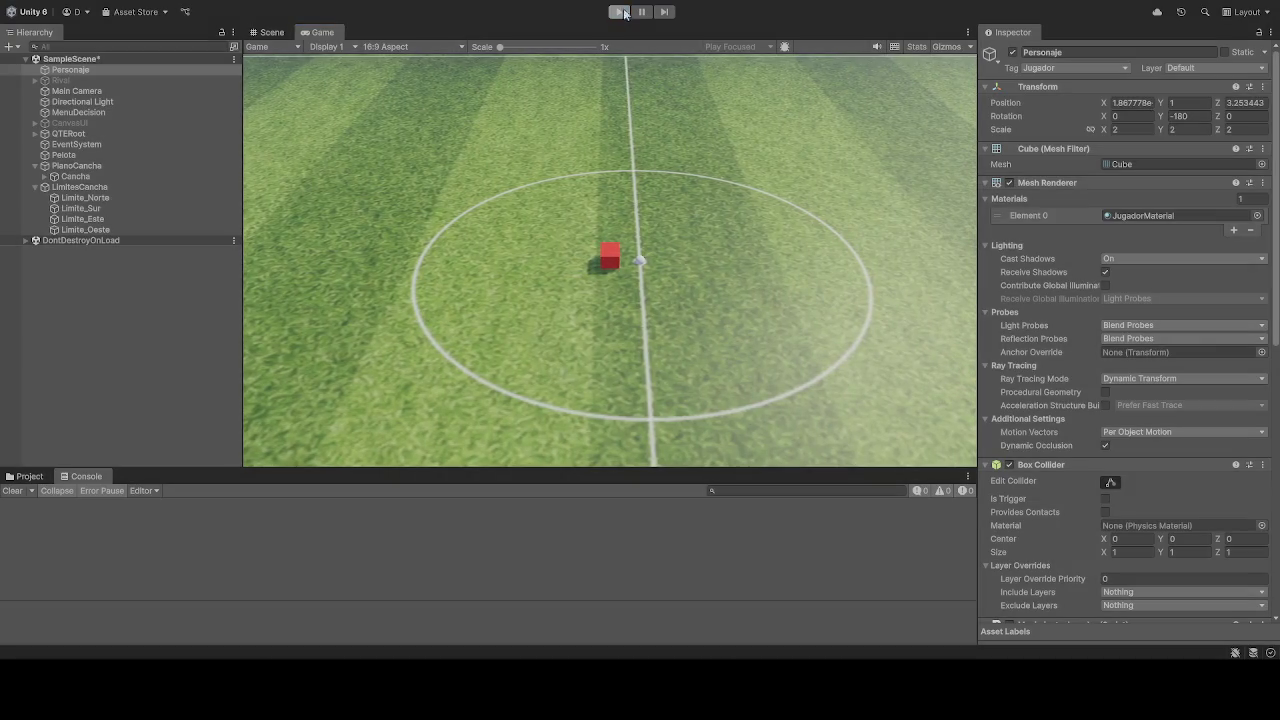
pyautogui.click(1188, 117)
pyautogui.write('-180')
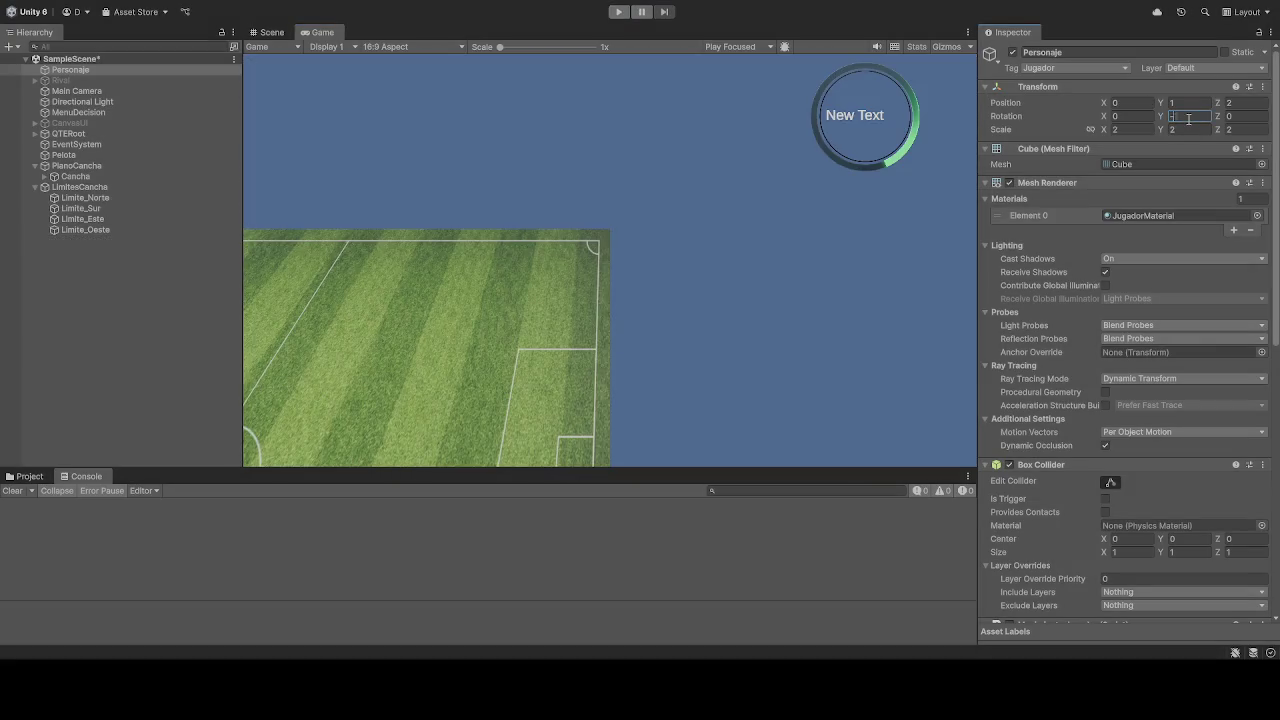
pyautogui.click(619, 12)
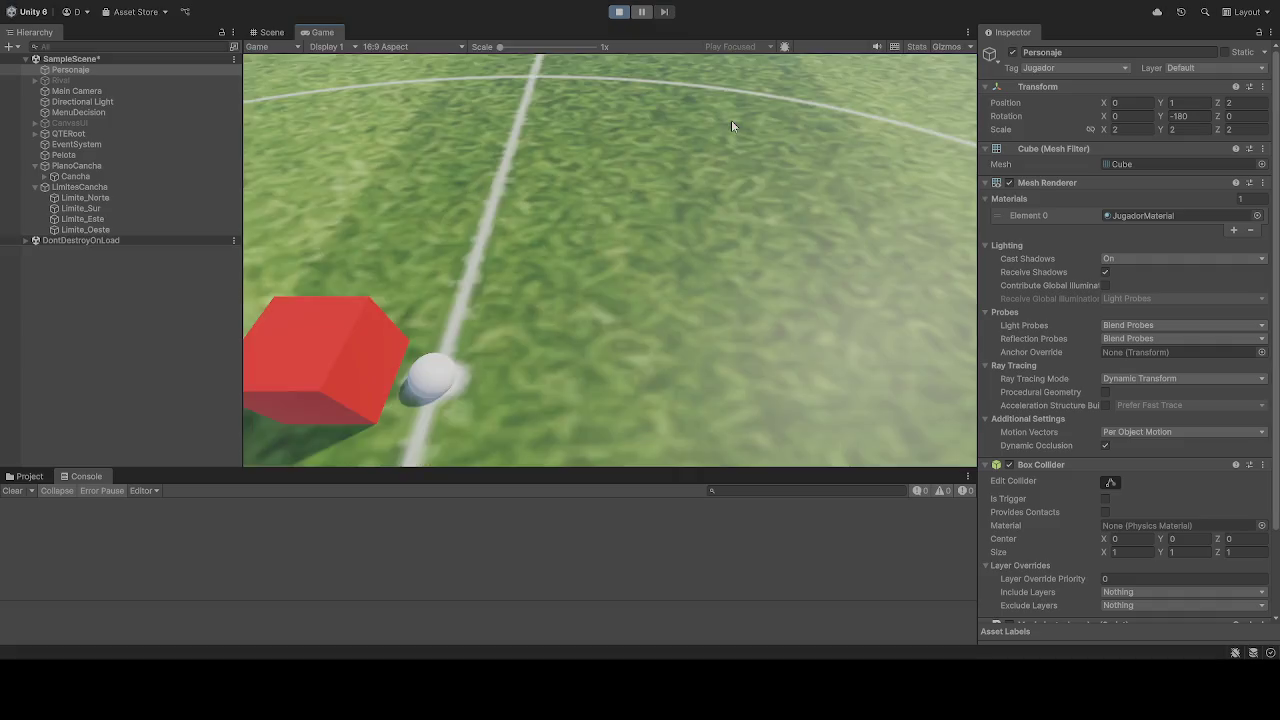
pyautogui.press('w')
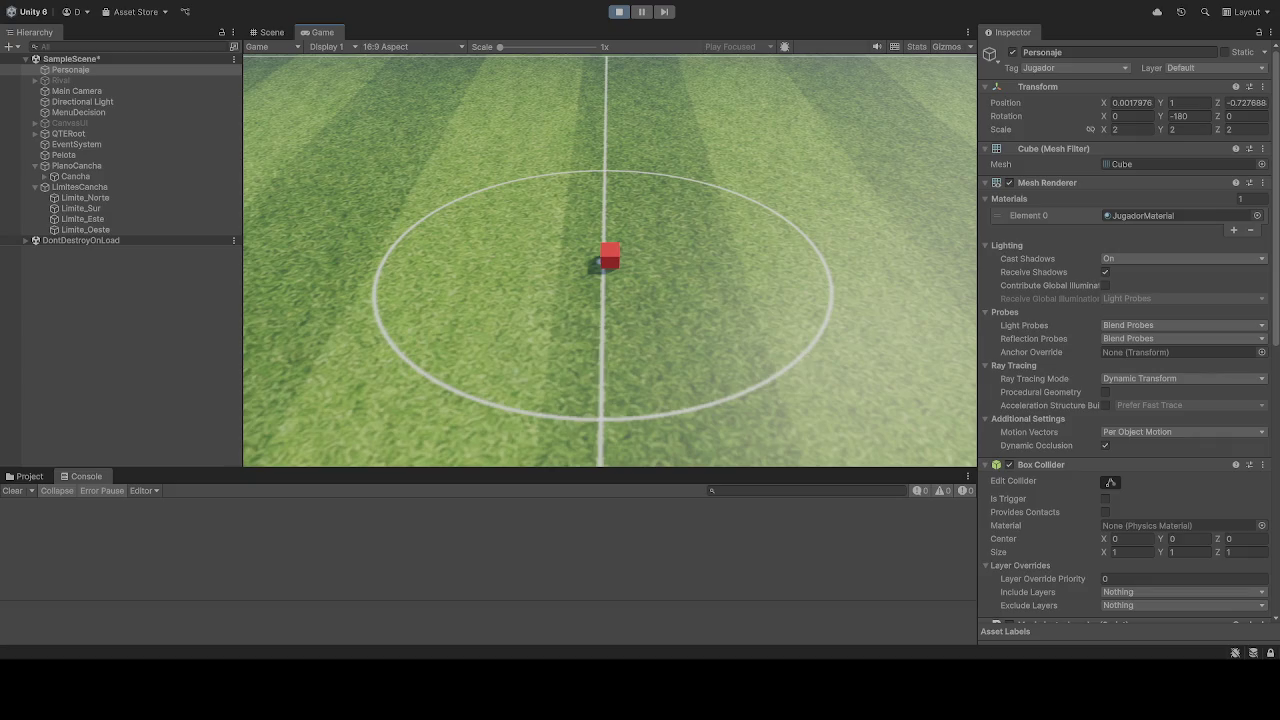
# Step: Restart the game, drive the cube with W and A into the penalty area, then stop
pyautogui.click(619, 11)
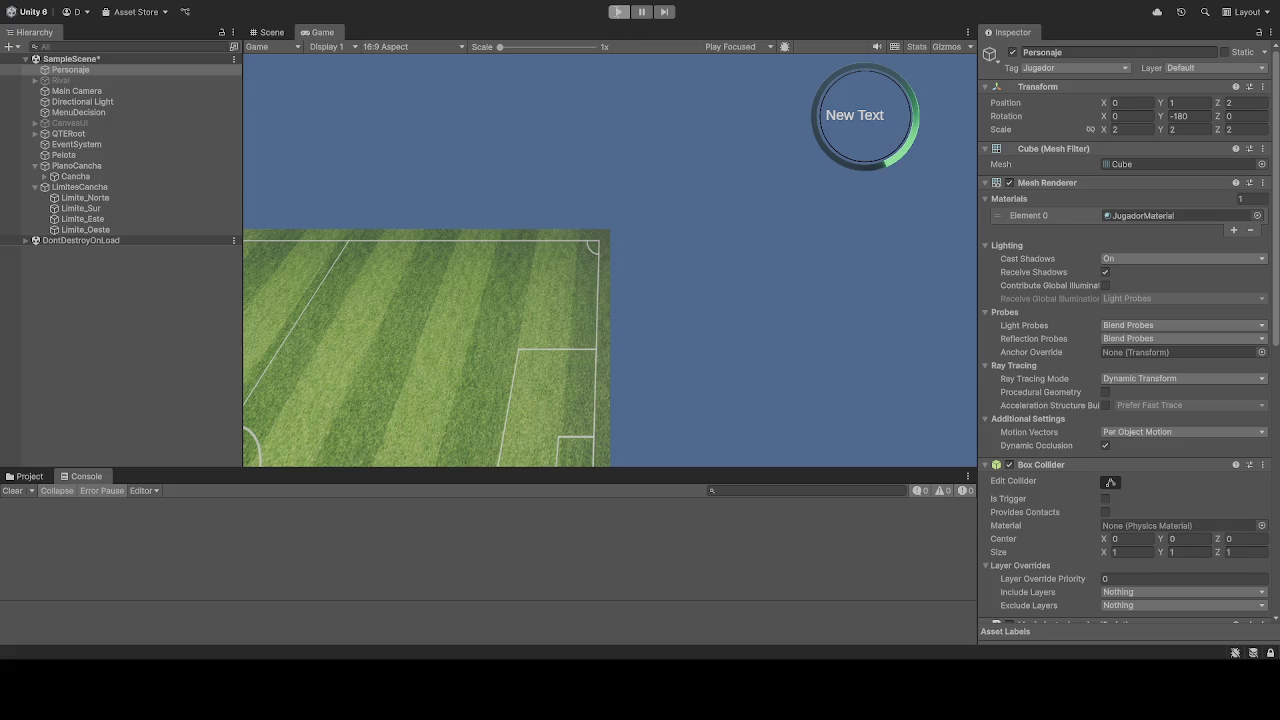
pyautogui.click(618, 17)
pyautogui.click(618, 17)
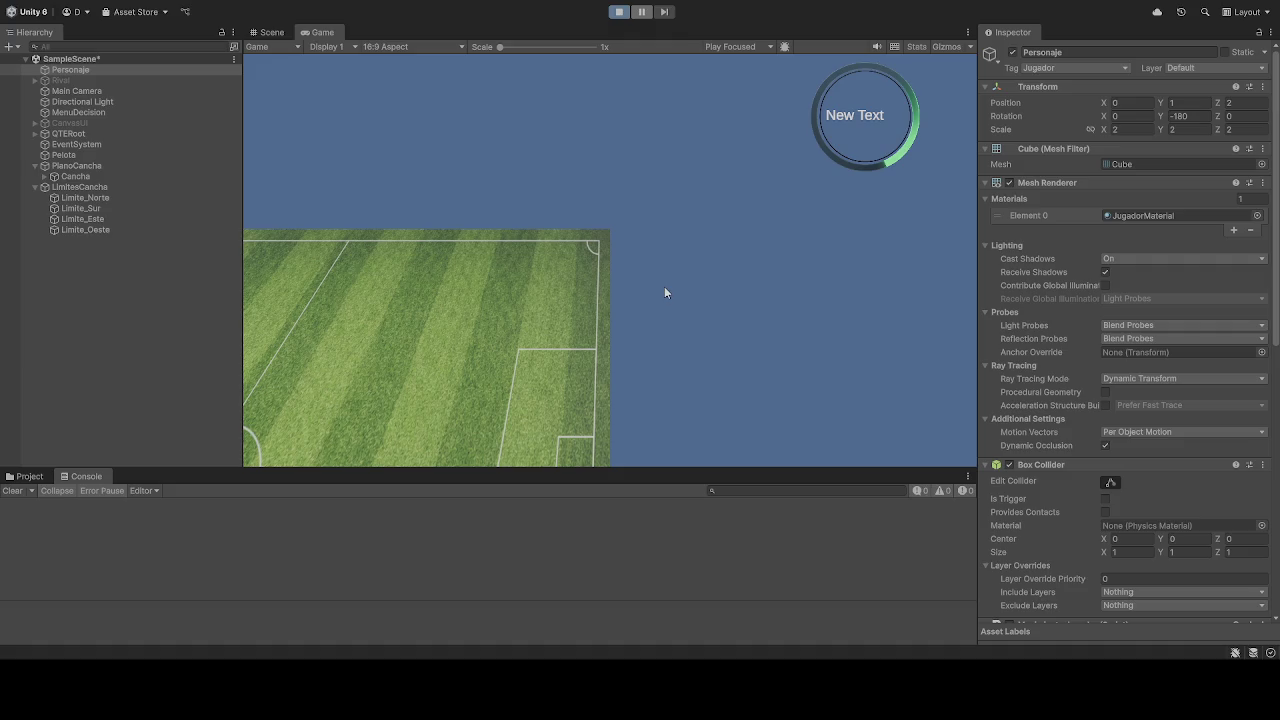
pyautogui.press('w')
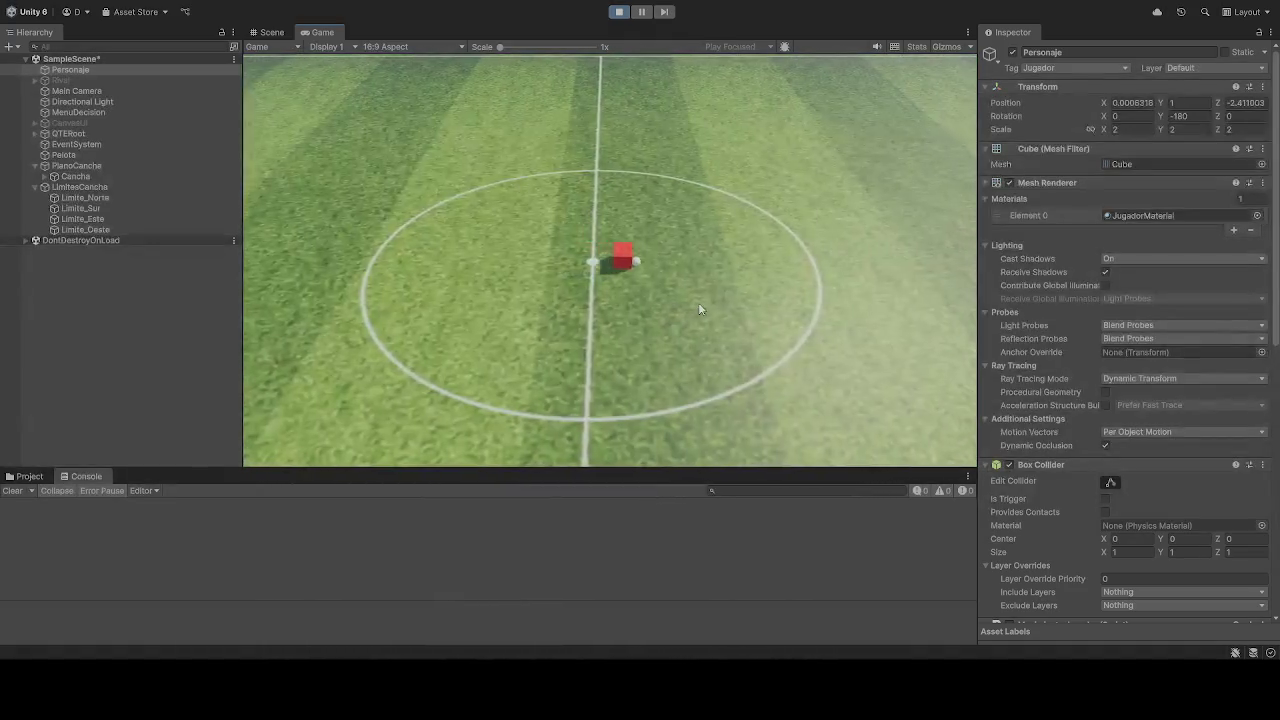
pyautogui.press('w')
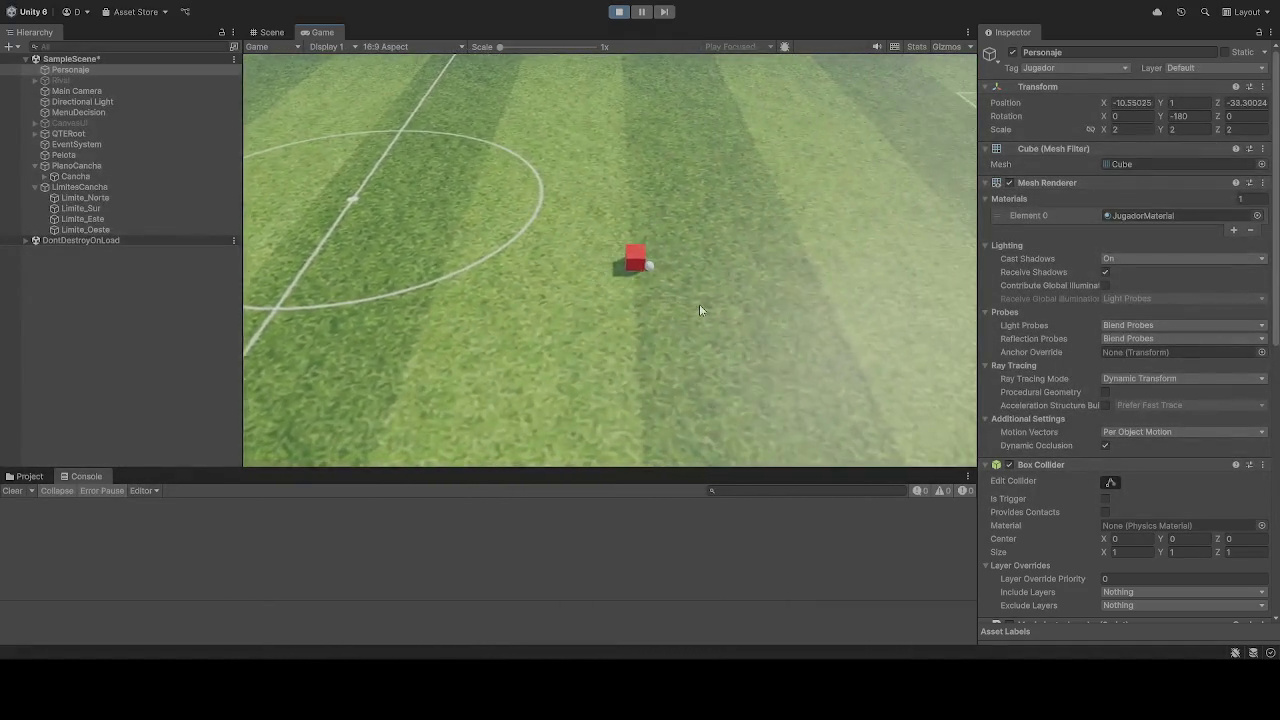
pyautogui.press('w')
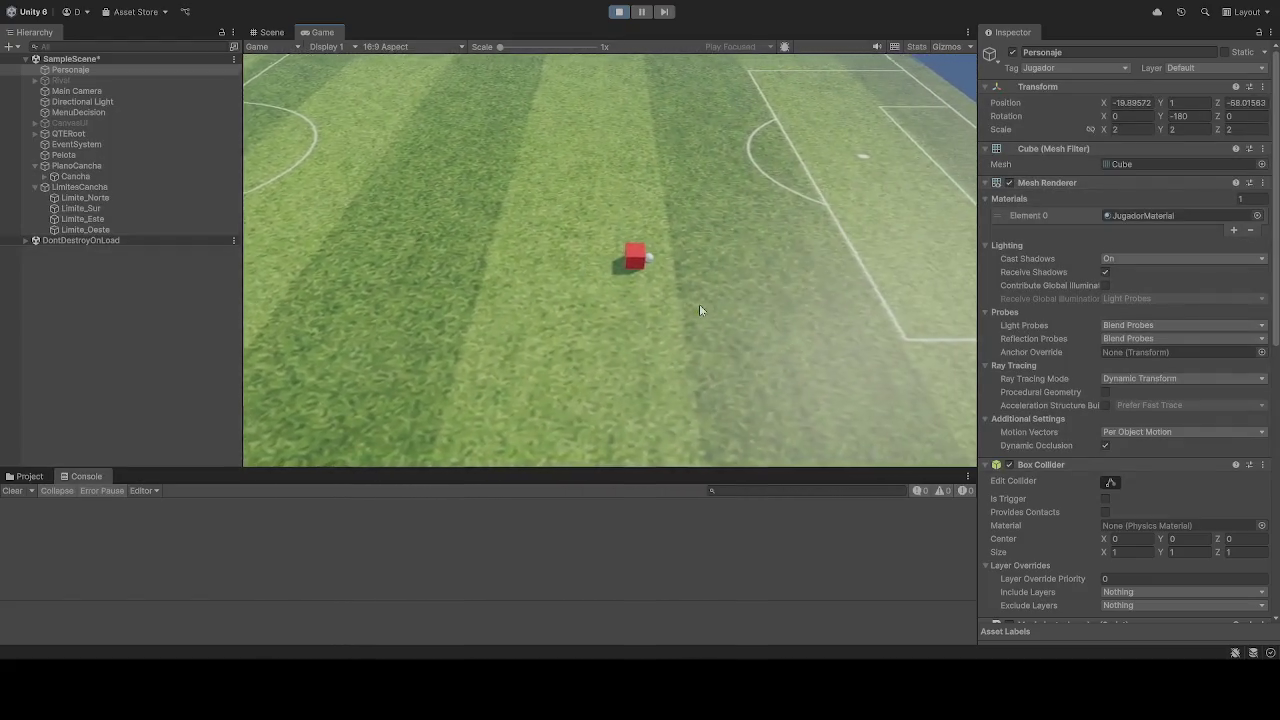
pyautogui.press('w')
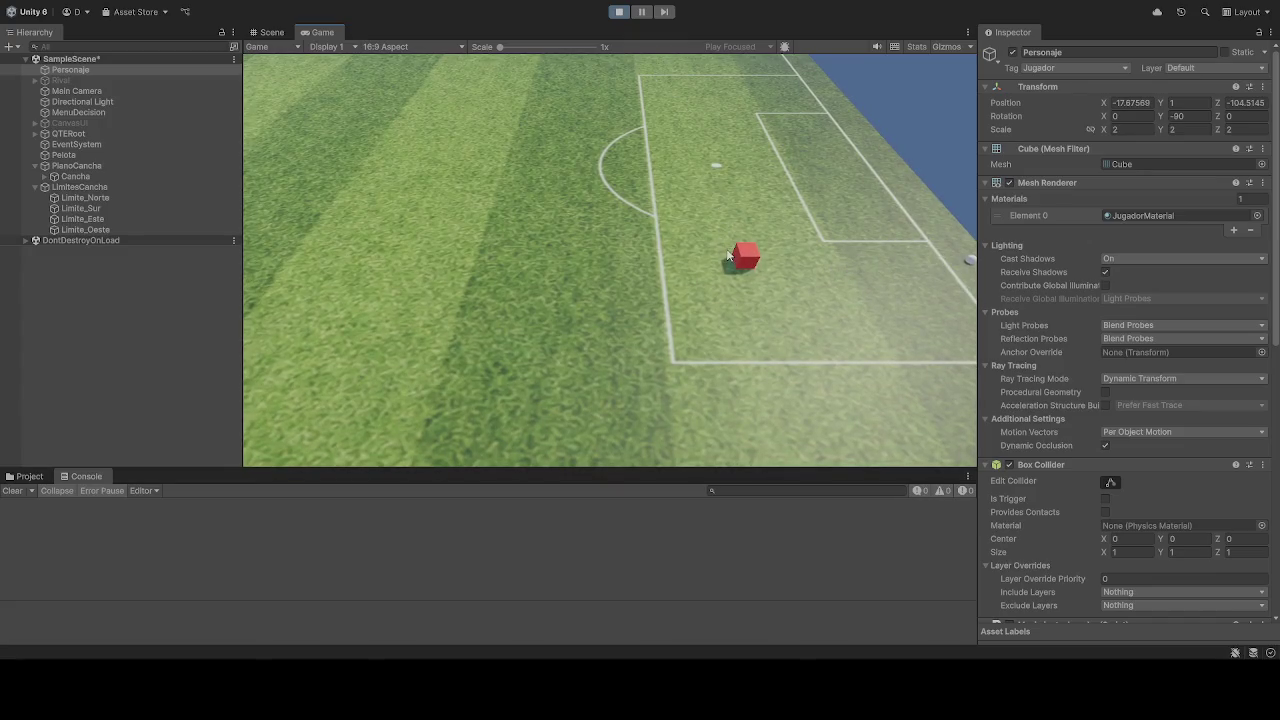
pyautogui.press('w')
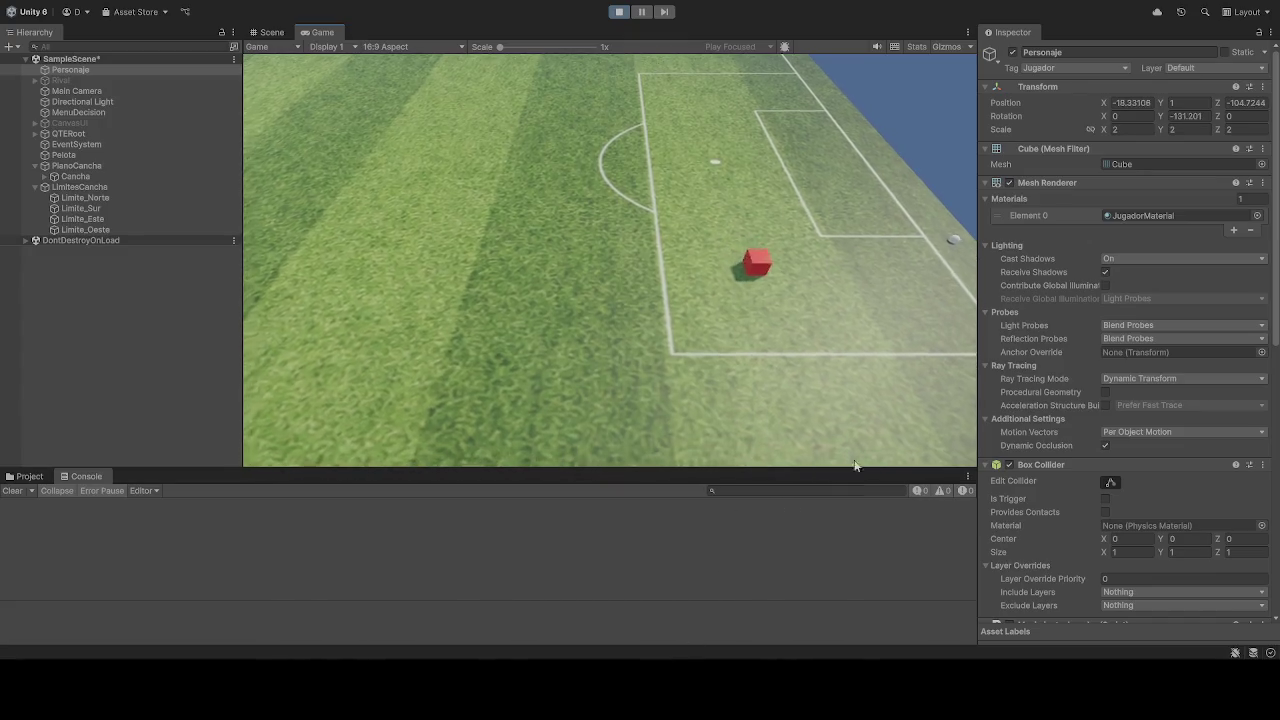
pyautogui.press('w')
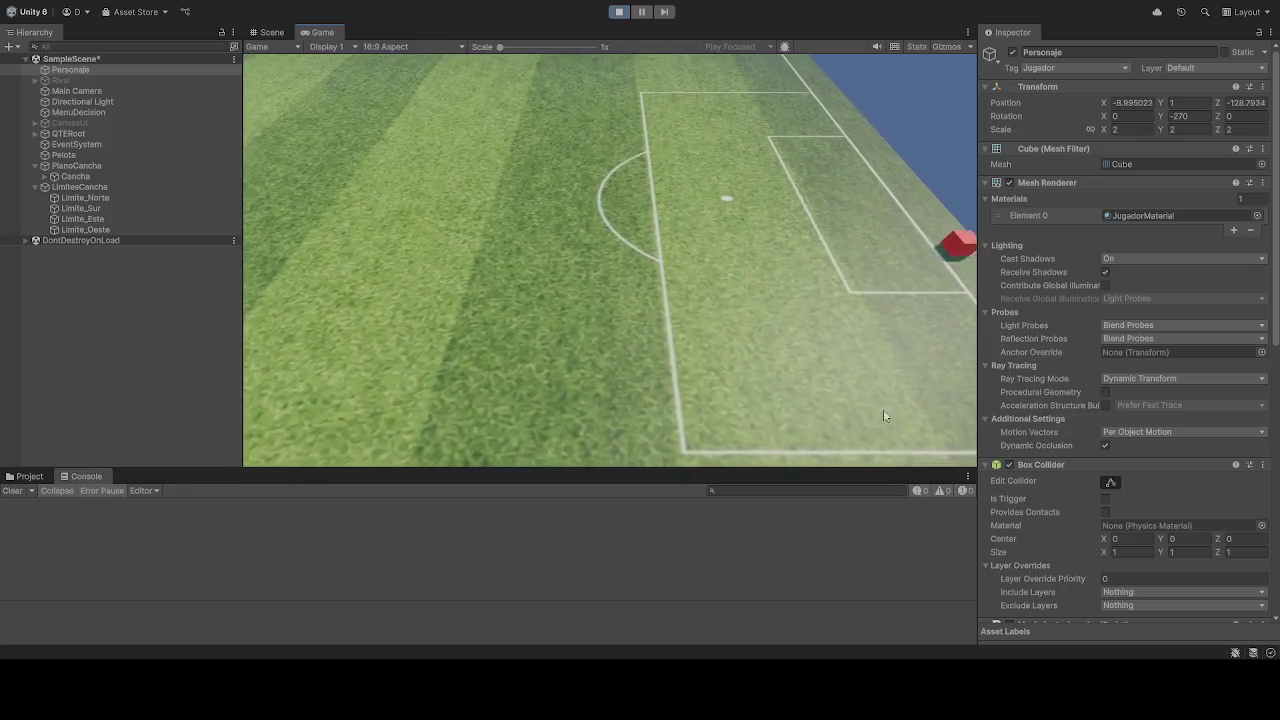
pyautogui.press('a')
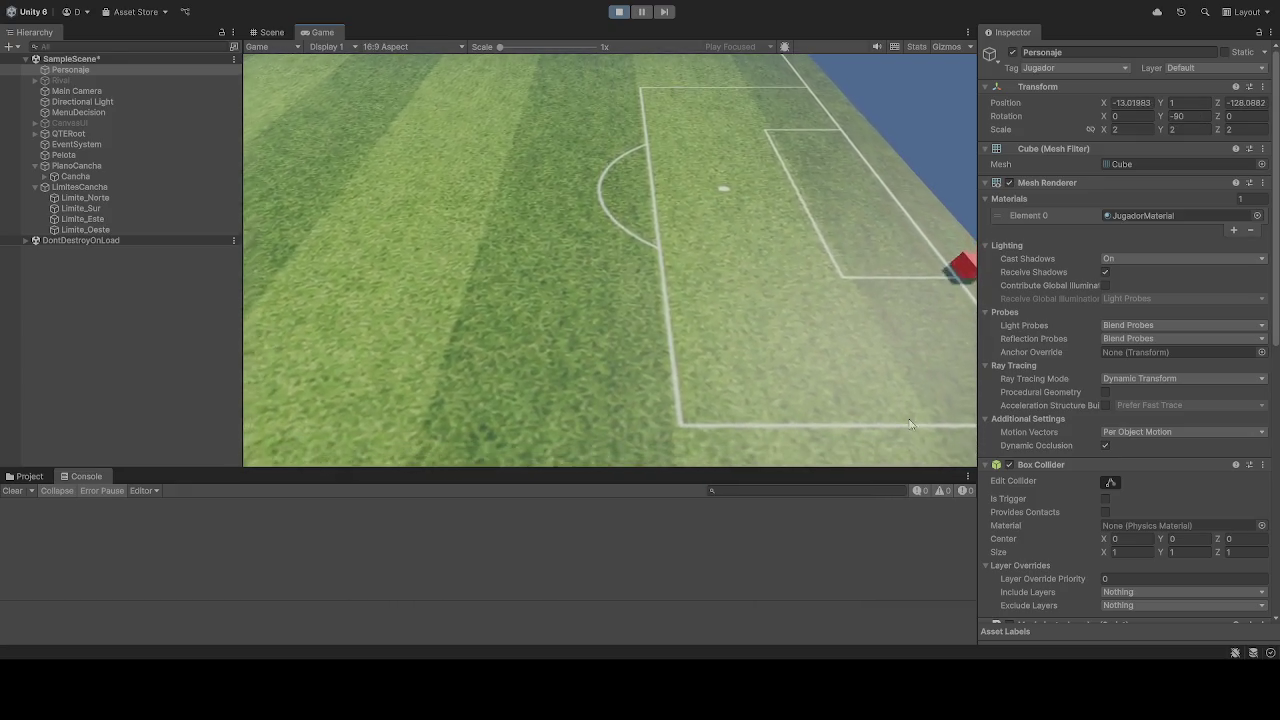
pyautogui.click(619, 11)
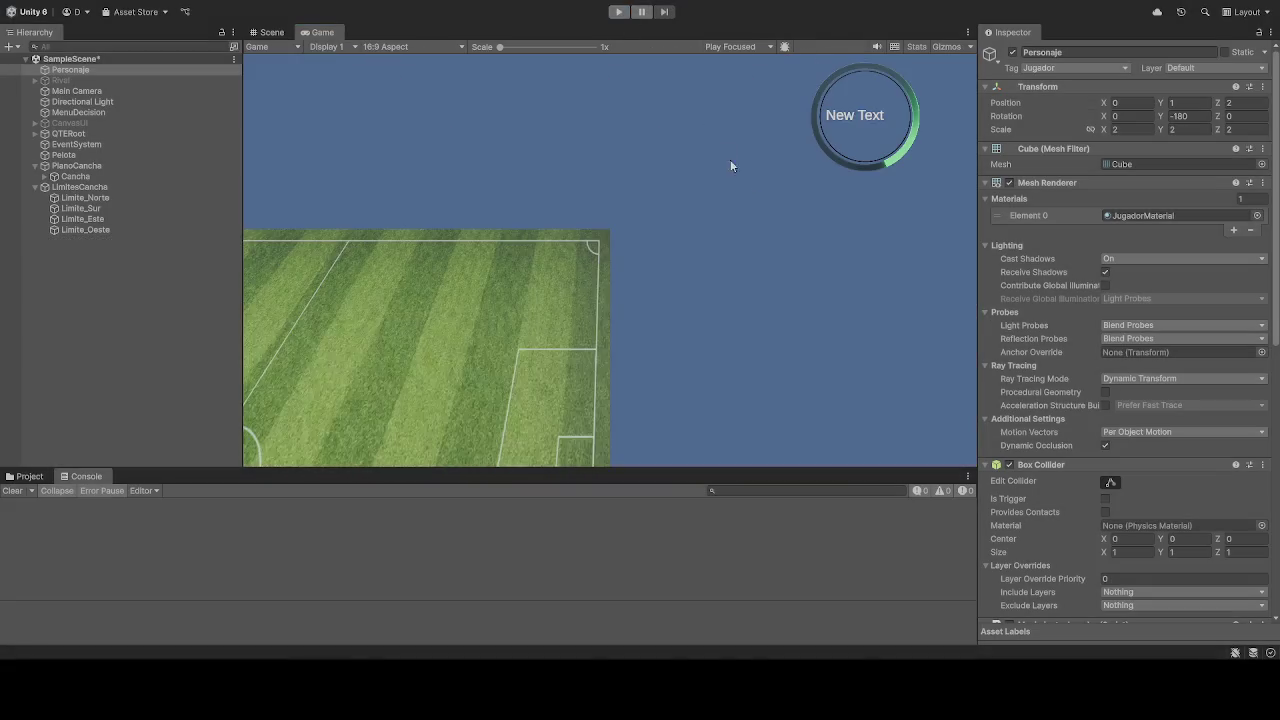
# Step: Start a run, steer the cube with W, A and S around the pitch, then stop
pyautogui.click(619, 11)
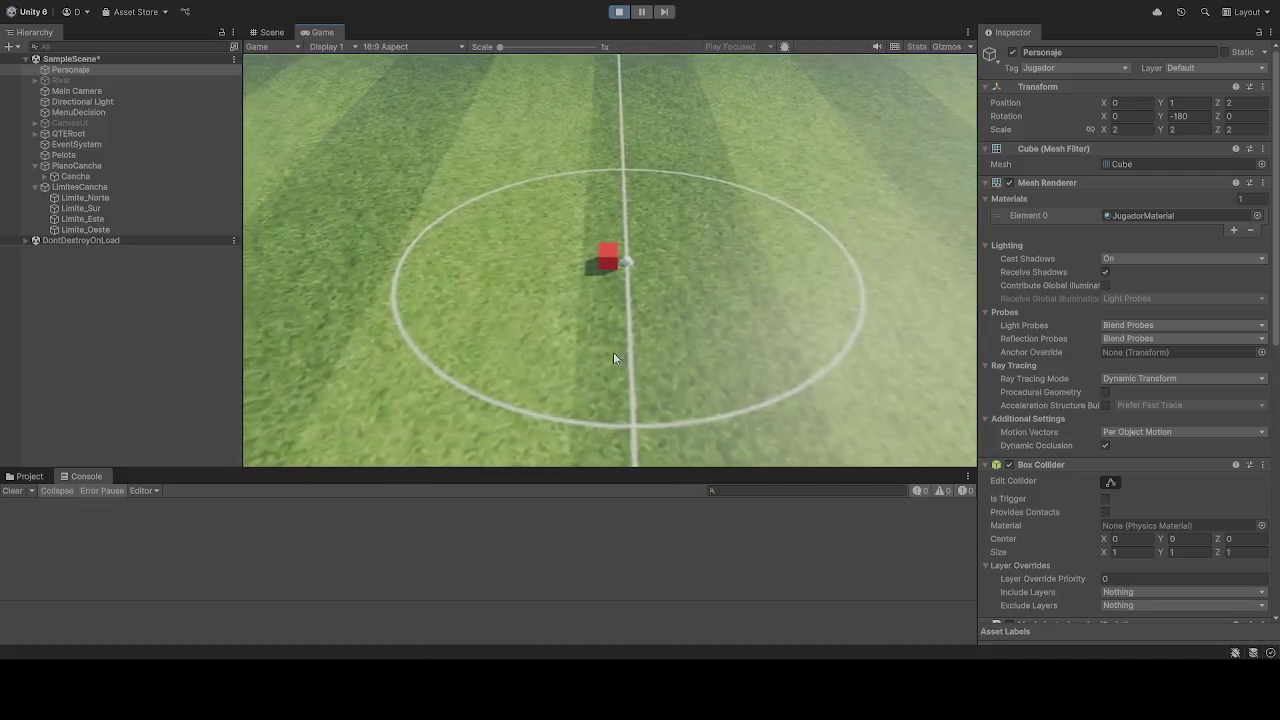
pyautogui.press('w')
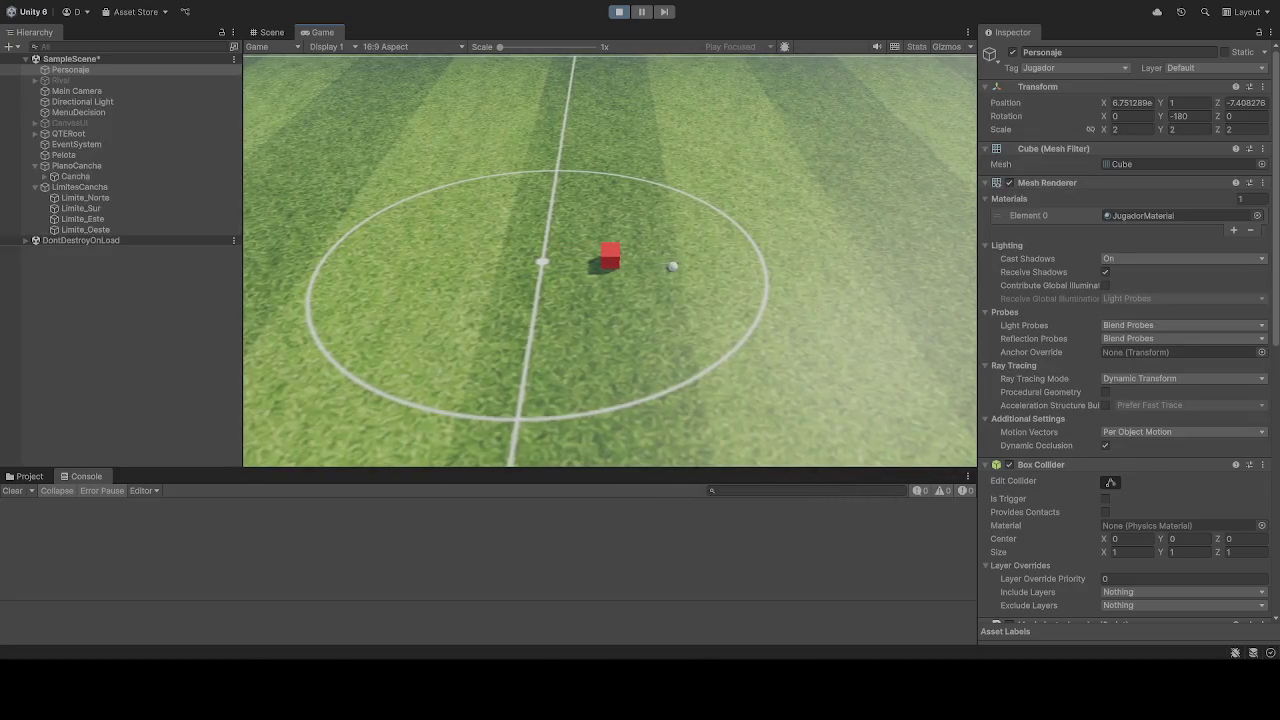
pyautogui.press('a')
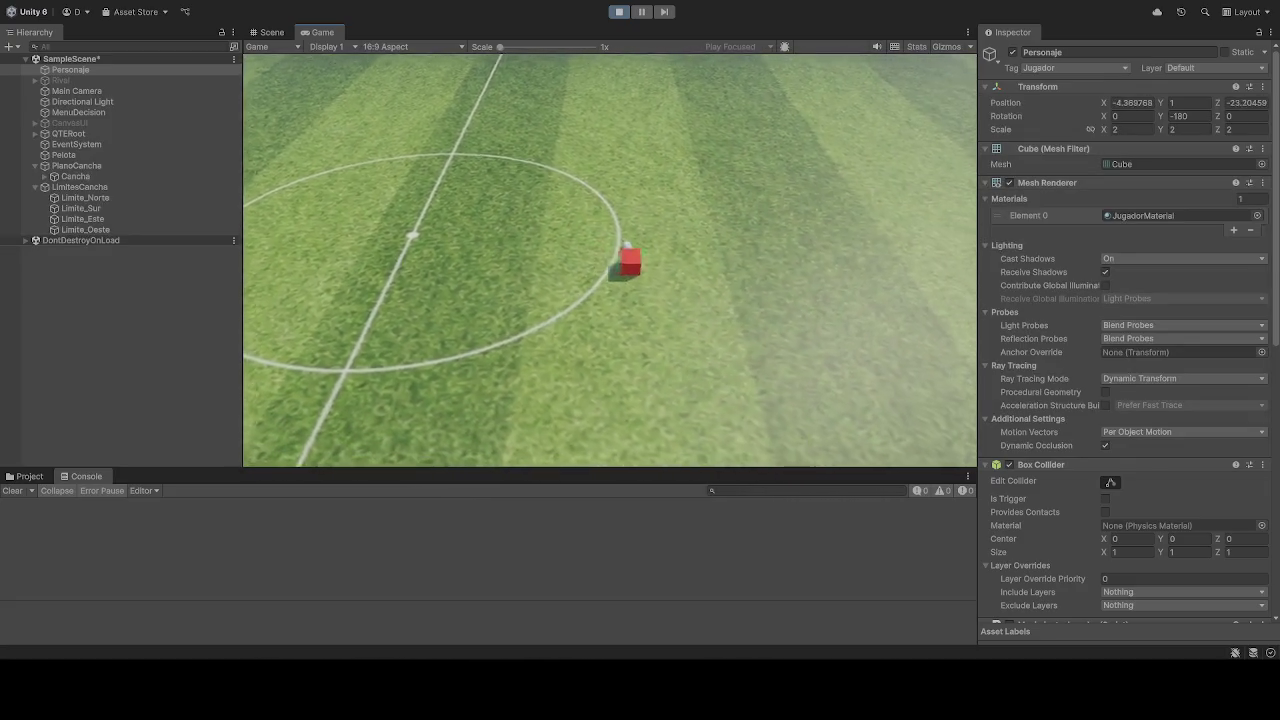
pyautogui.press('s')
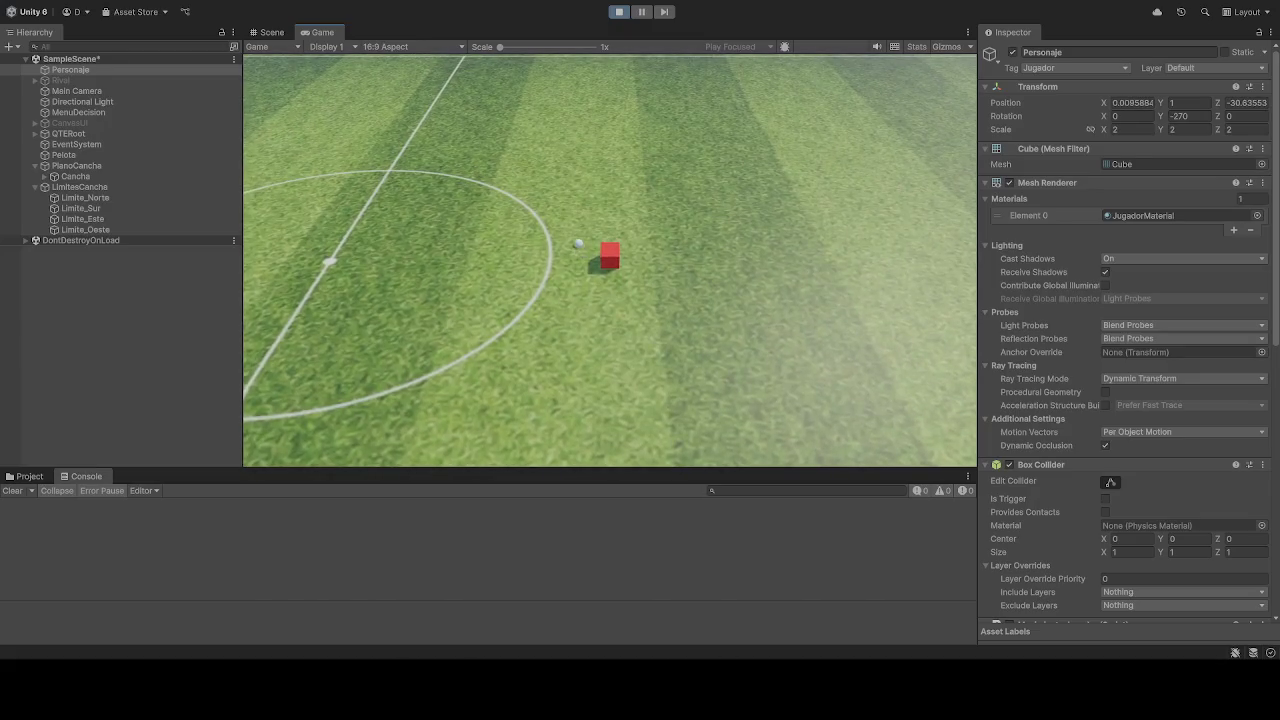
pyautogui.press('a')
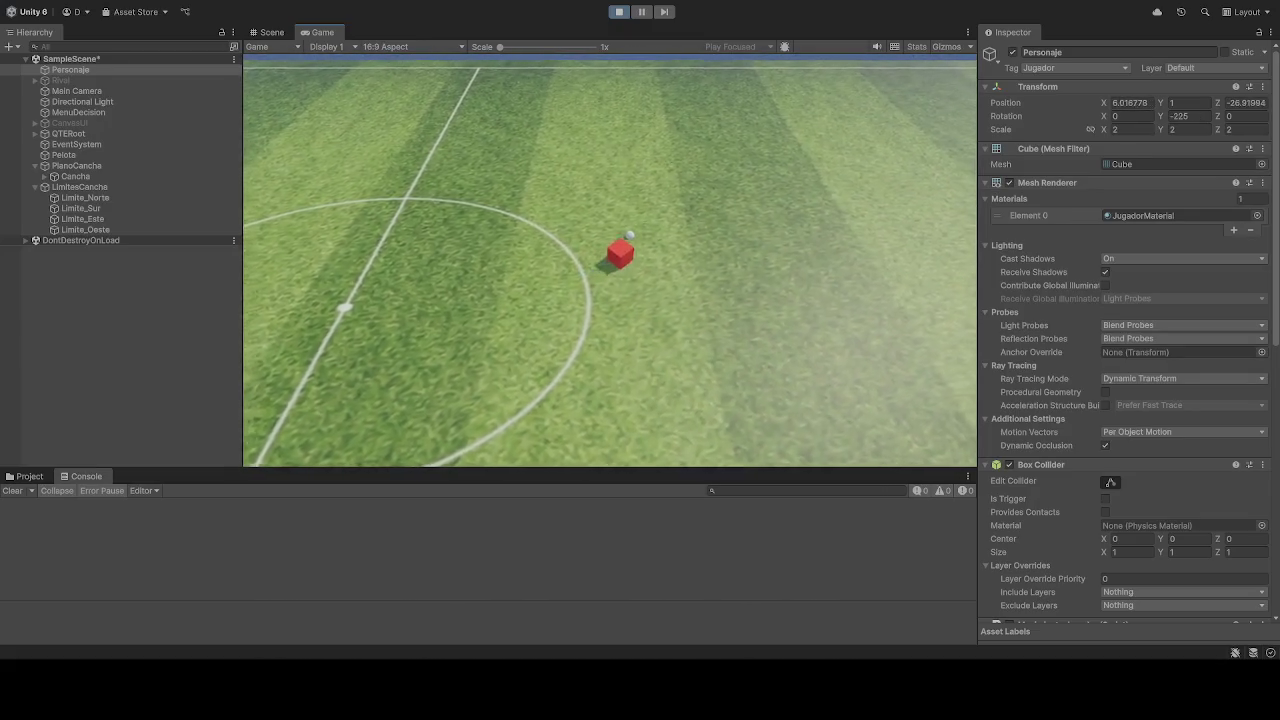
pyautogui.press('a')
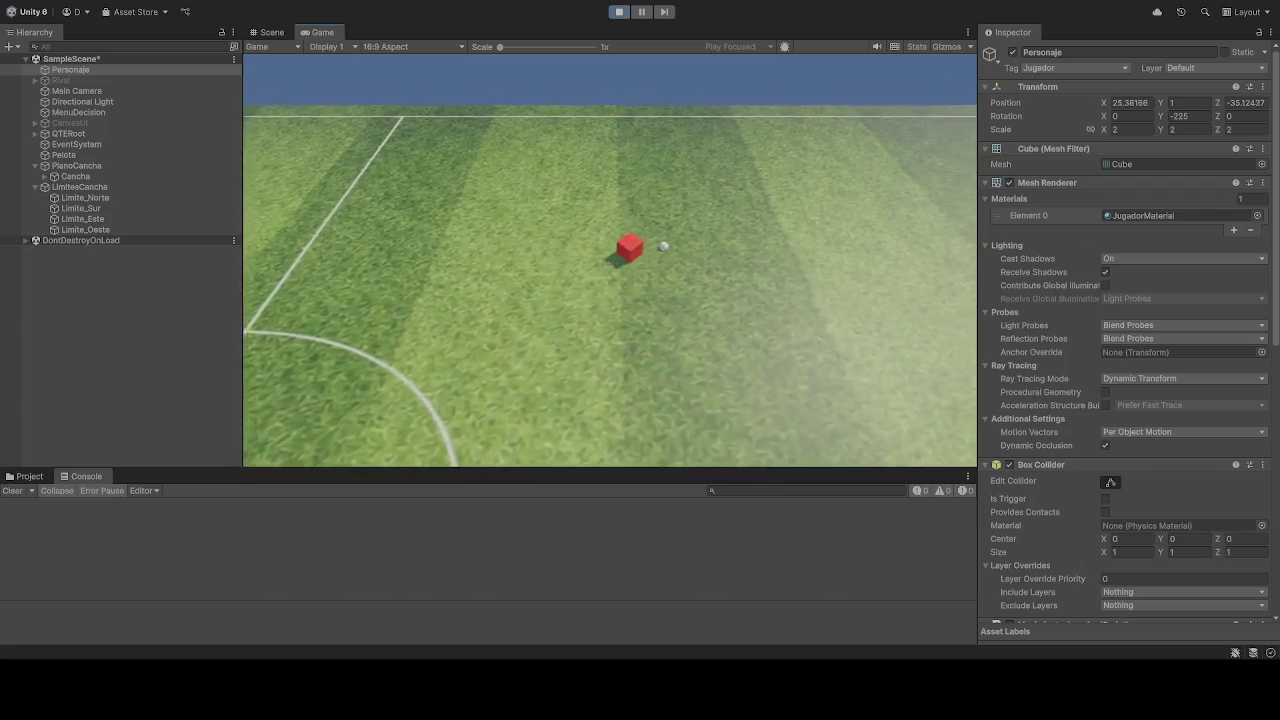
pyautogui.press('s')
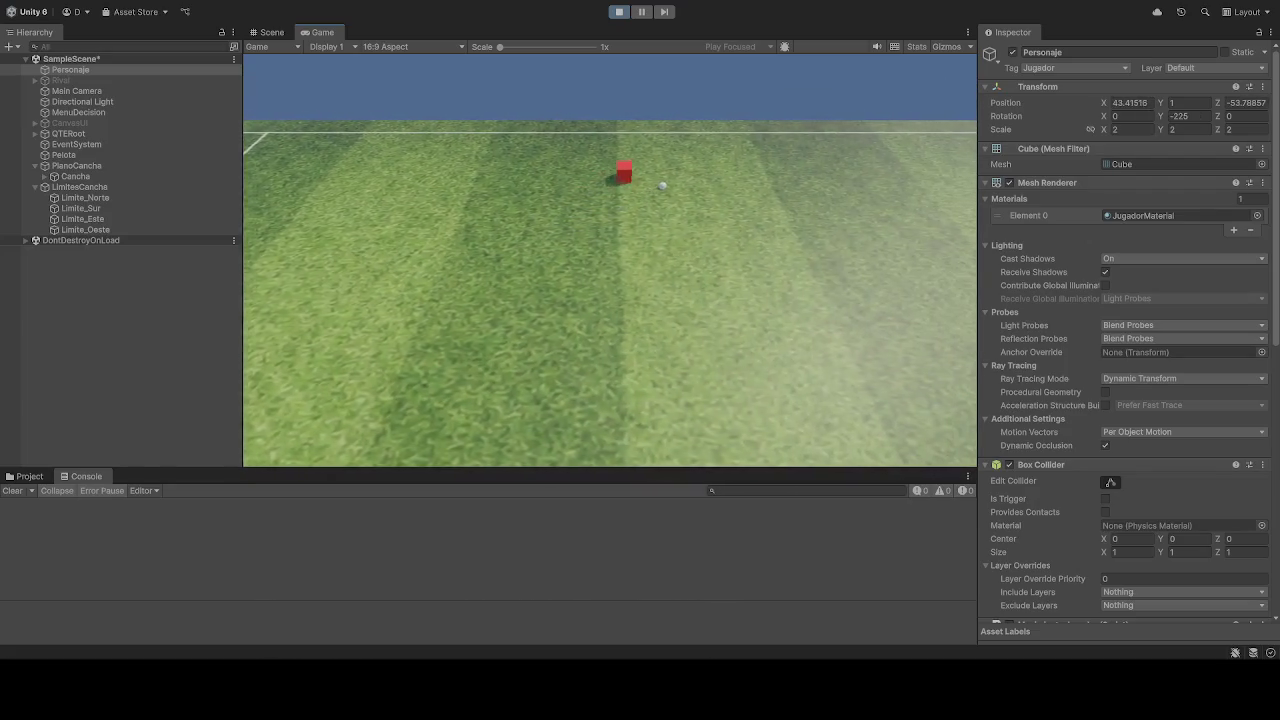
pyautogui.press('a')
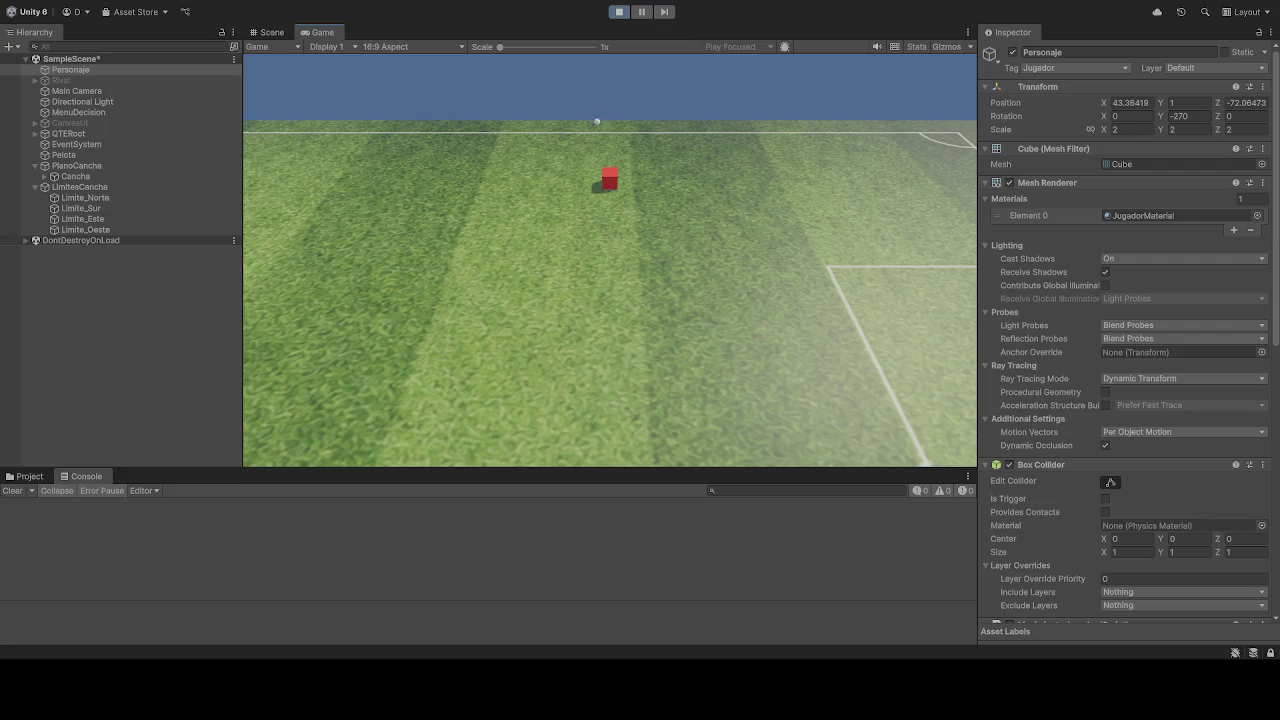
pyautogui.click(619, 12)
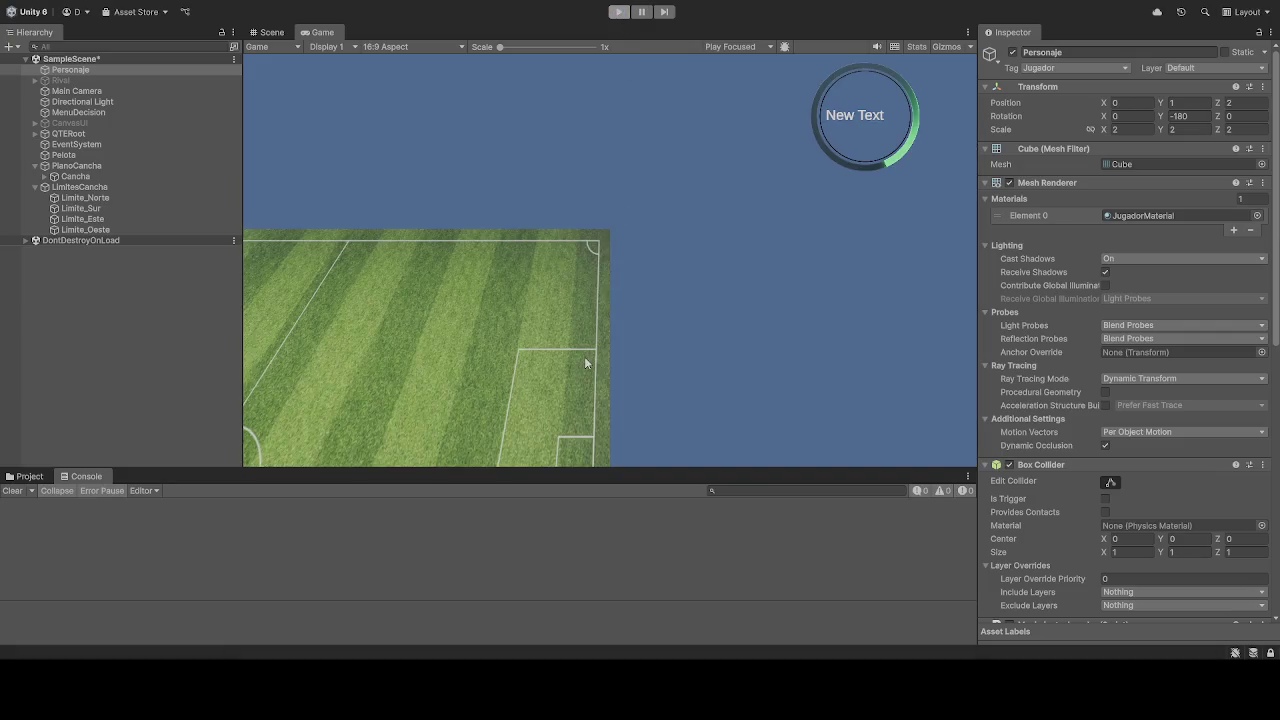
# Step: Playtest the scene, driving the cube with W, A, S and D around the centre circle, then stop
pyautogui.click(617, 13)
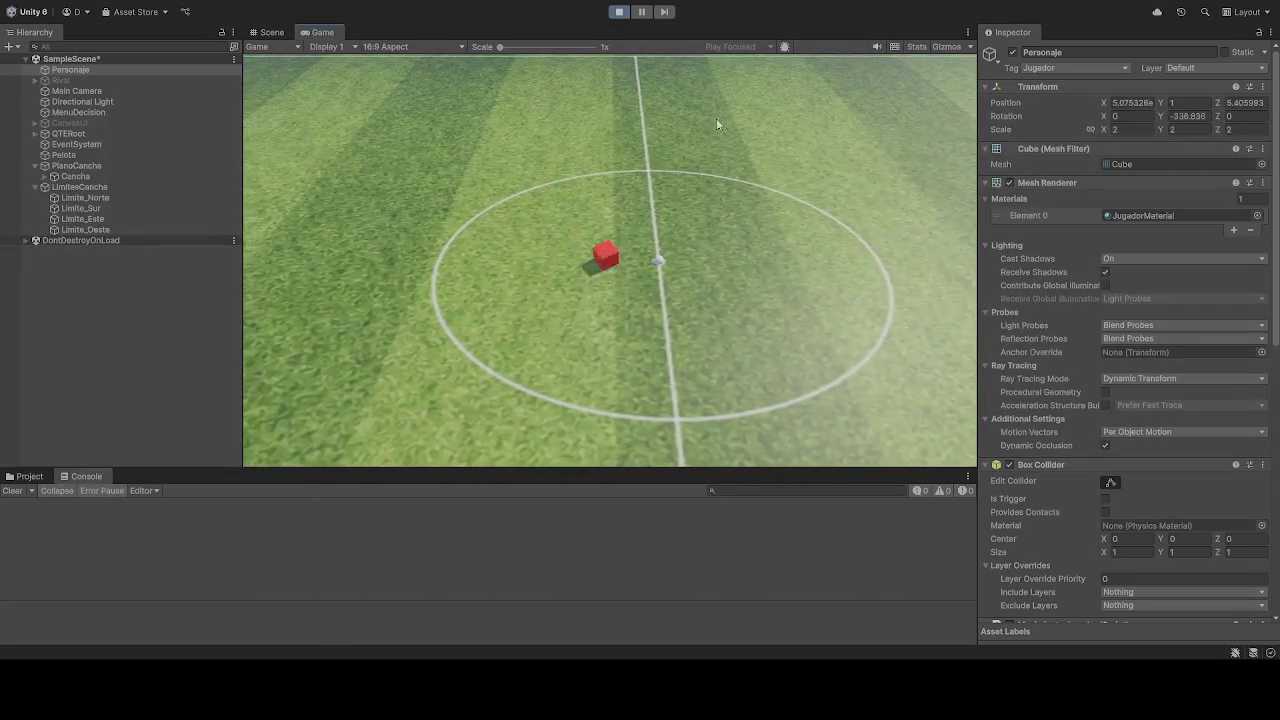
pyautogui.press('w')
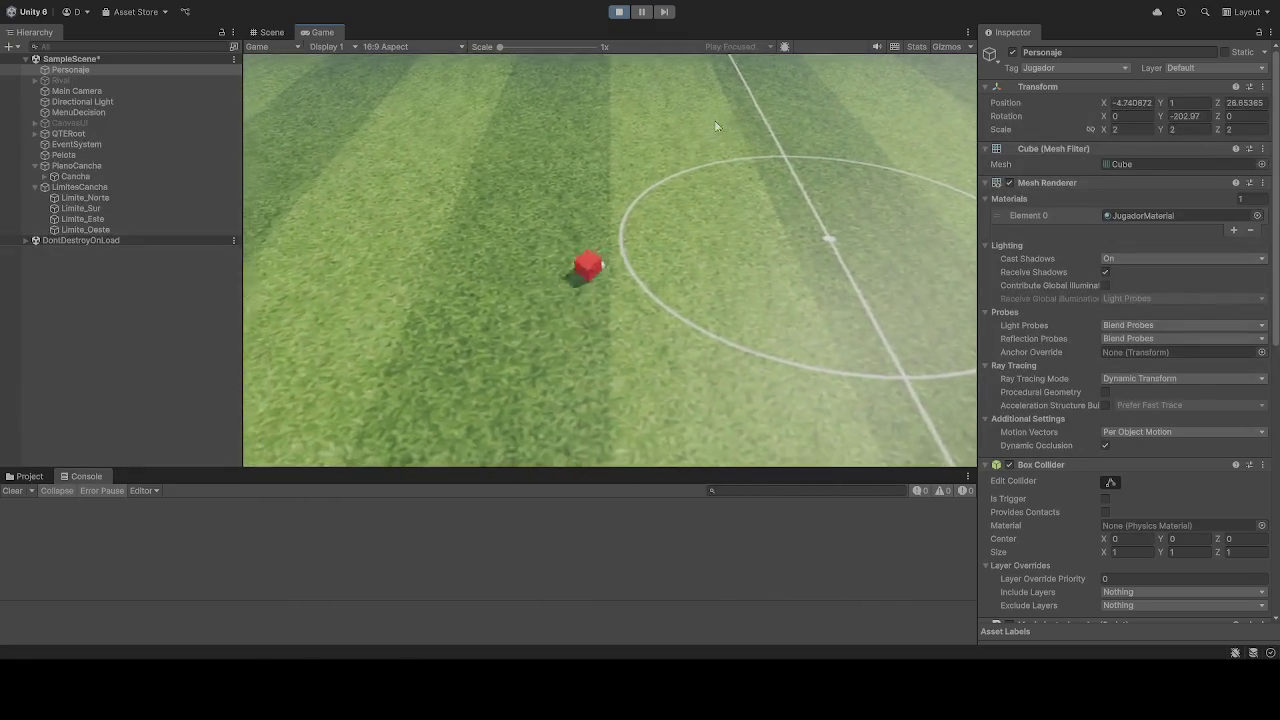
pyautogui.press('a')
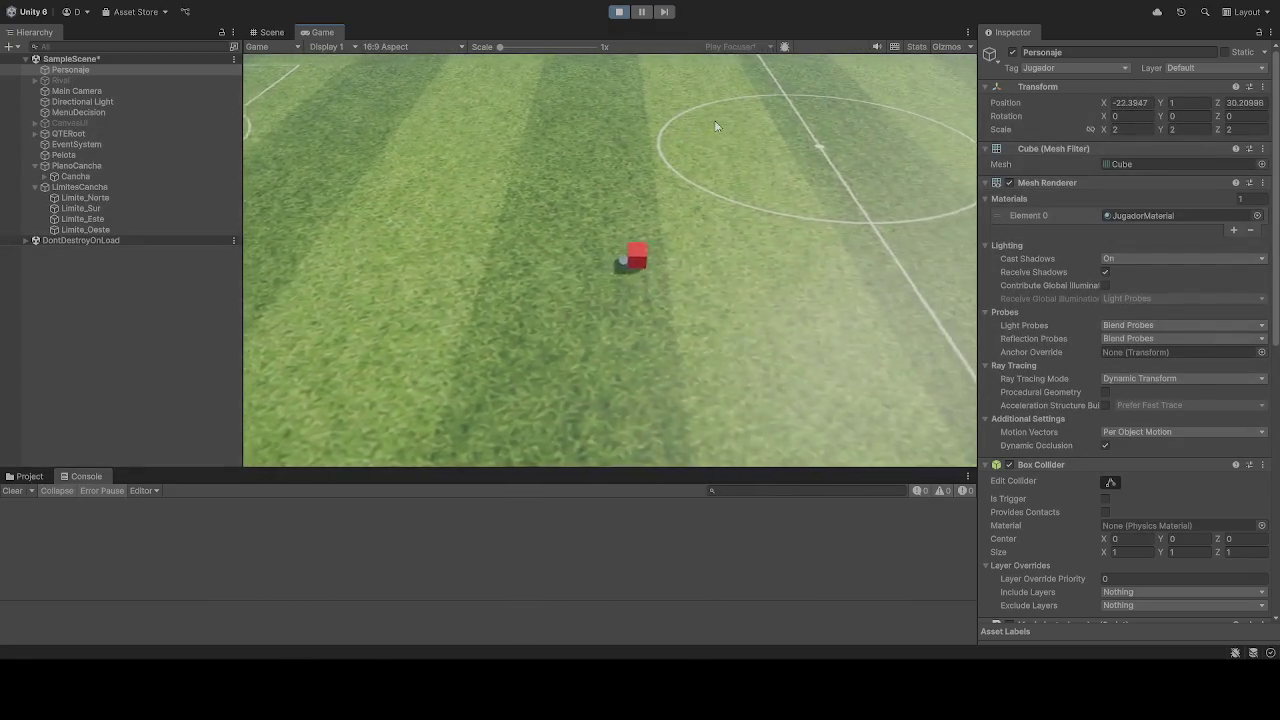
pyautogui.press('s')
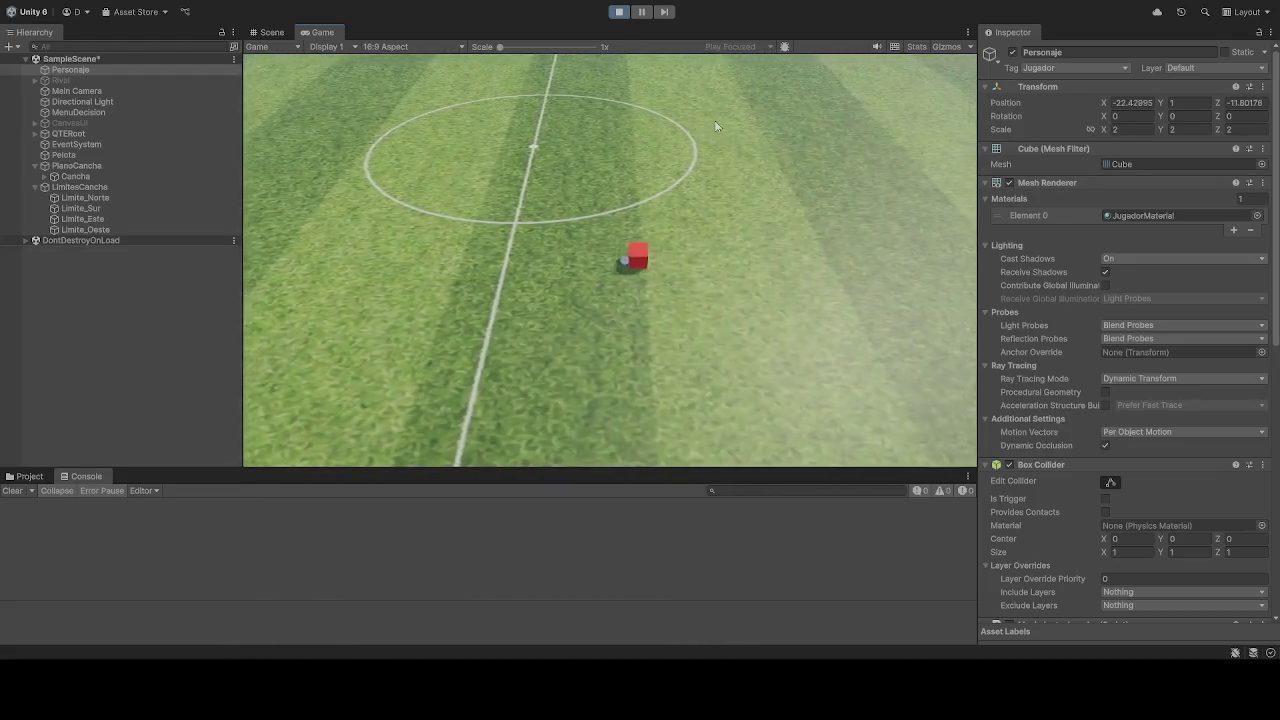
pyautogui.press('d')
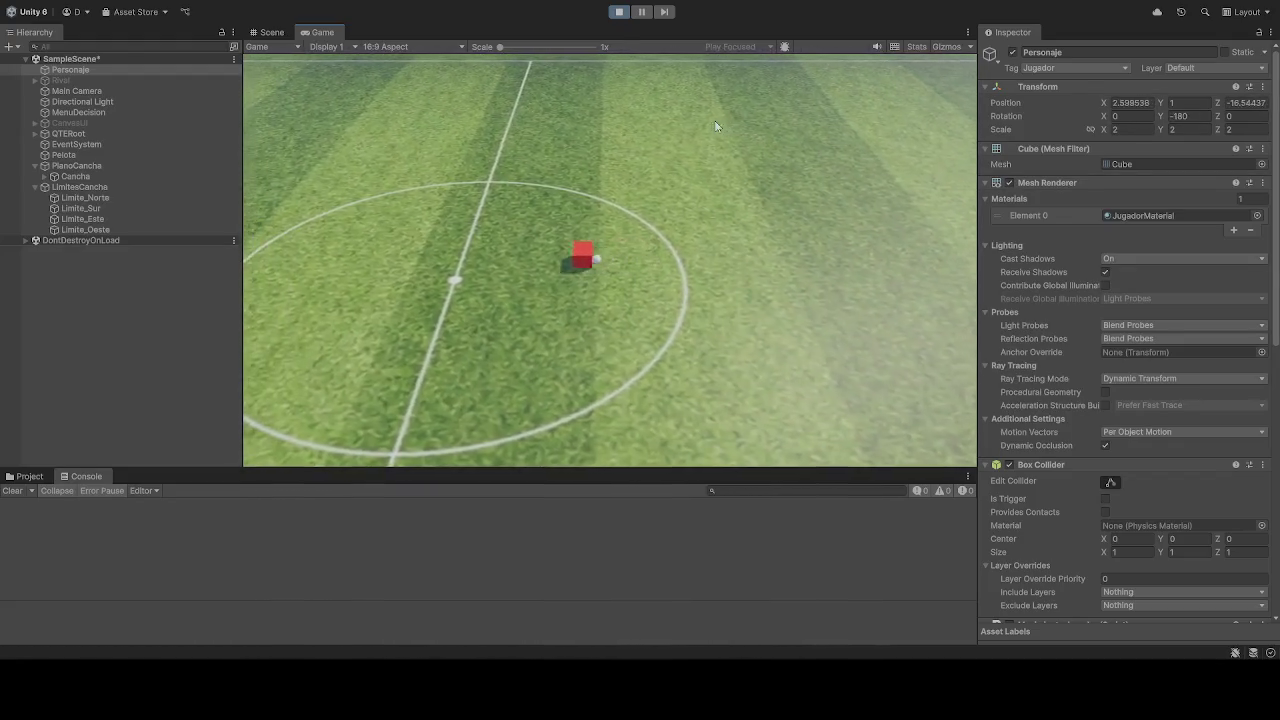
pyautogui.press('w')
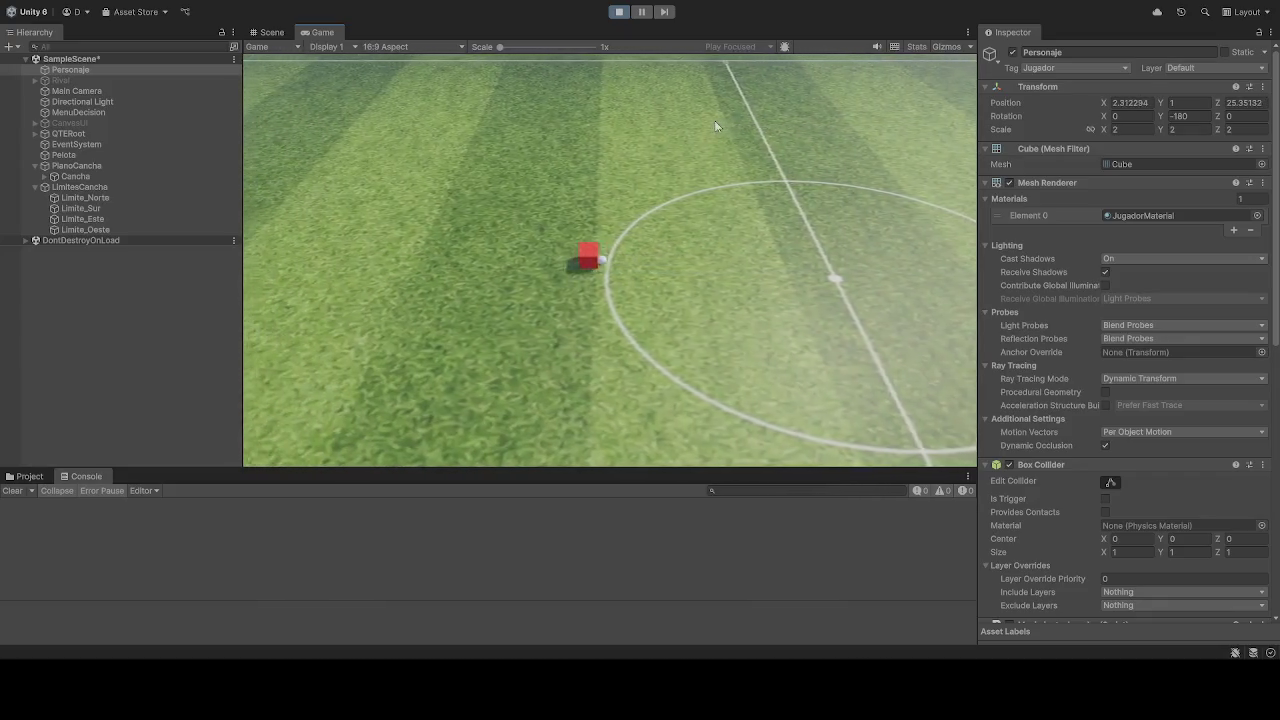
pyautogui.click(618, 11)
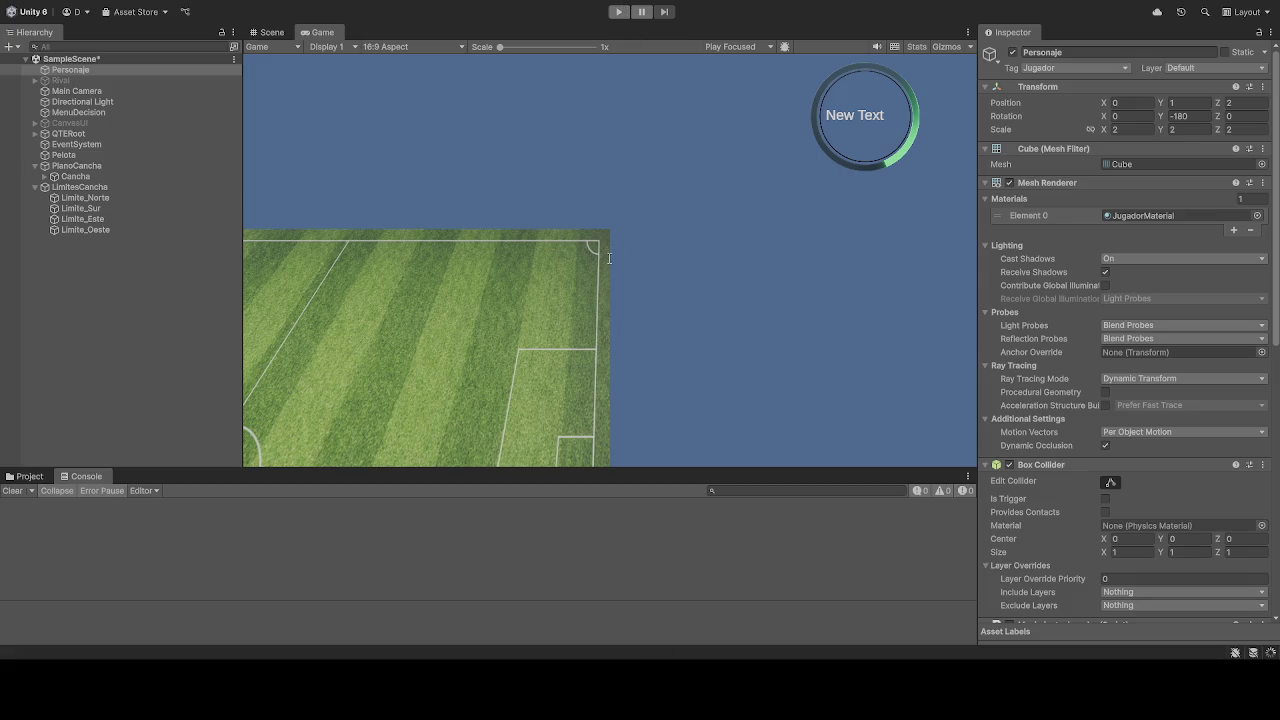
# Step: Run a second playtest toward the goal area and open the kinematic linear-velocity warning in the Console
pyautogui.click(617, 12)
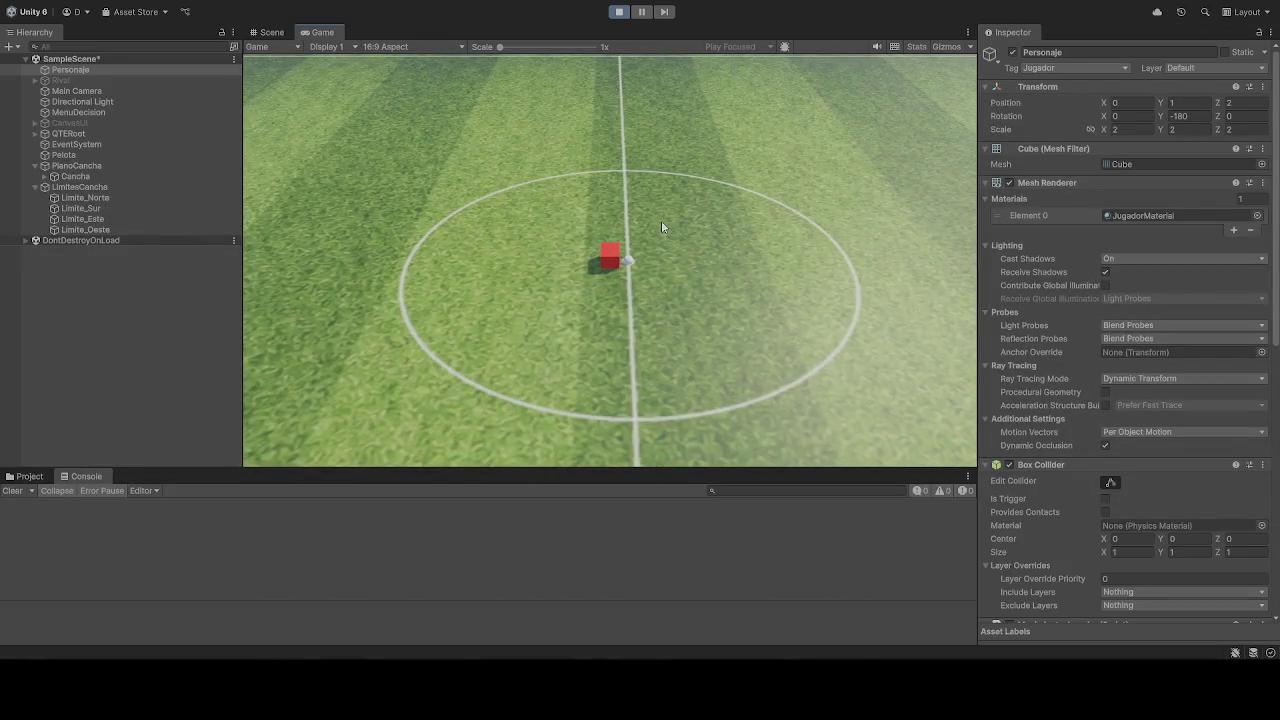
pyautogui.press('w')
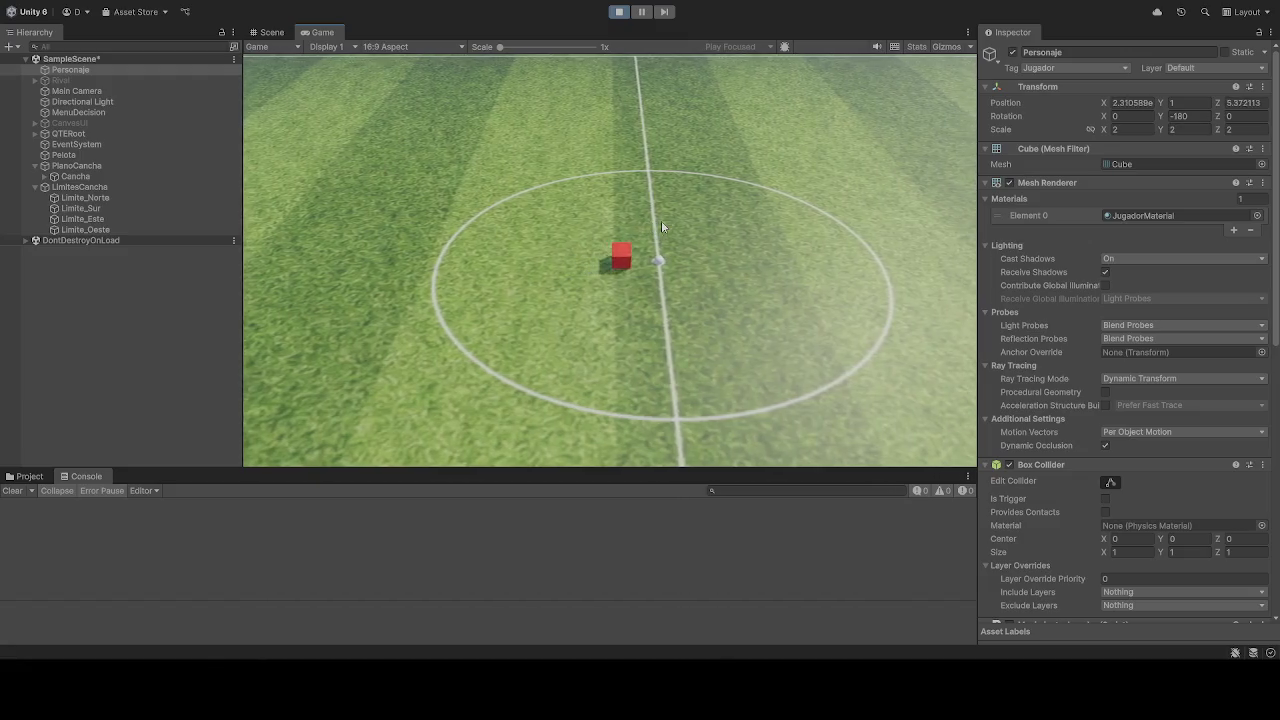
pyautogui.press('w')
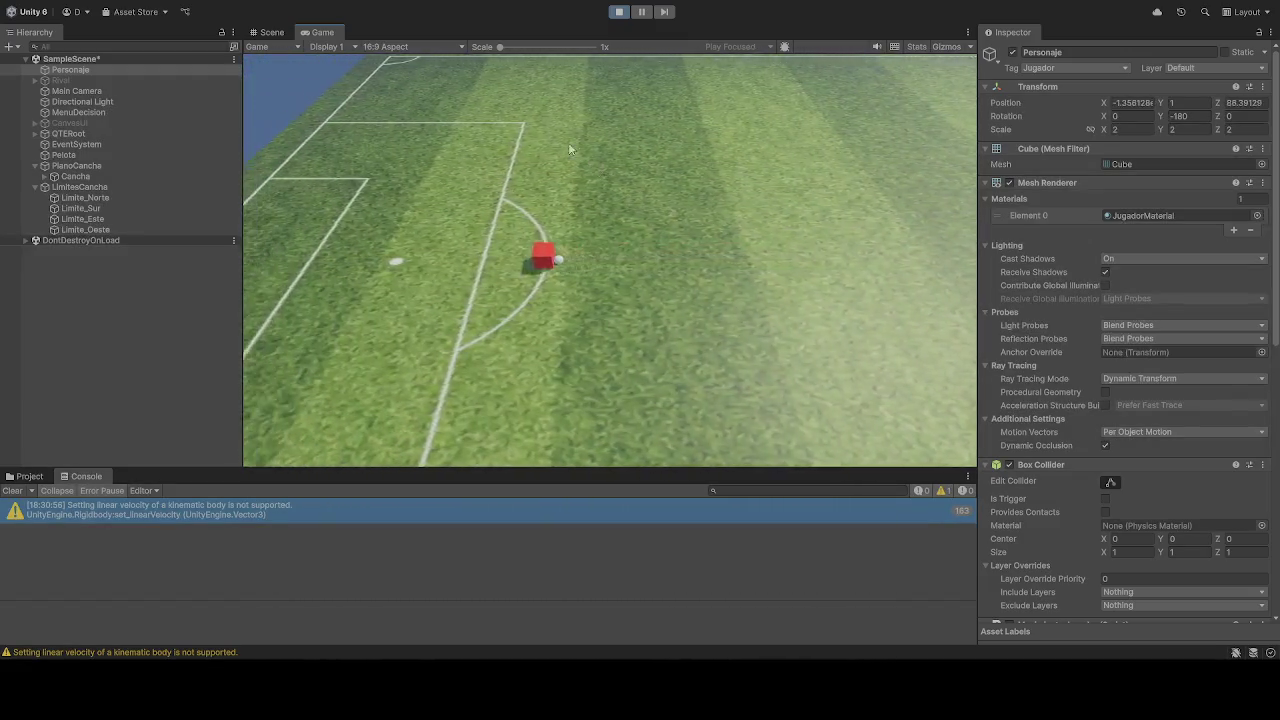
pyautogui.press('d')
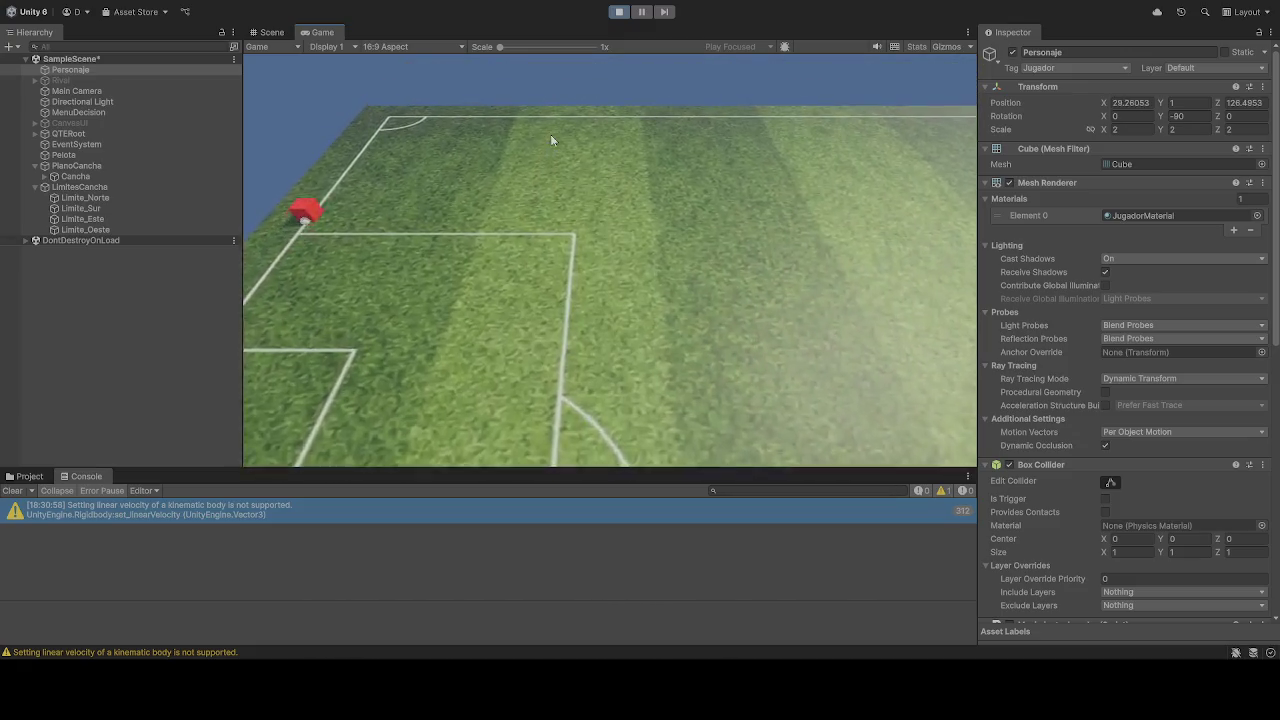
pyautogui.press('d')
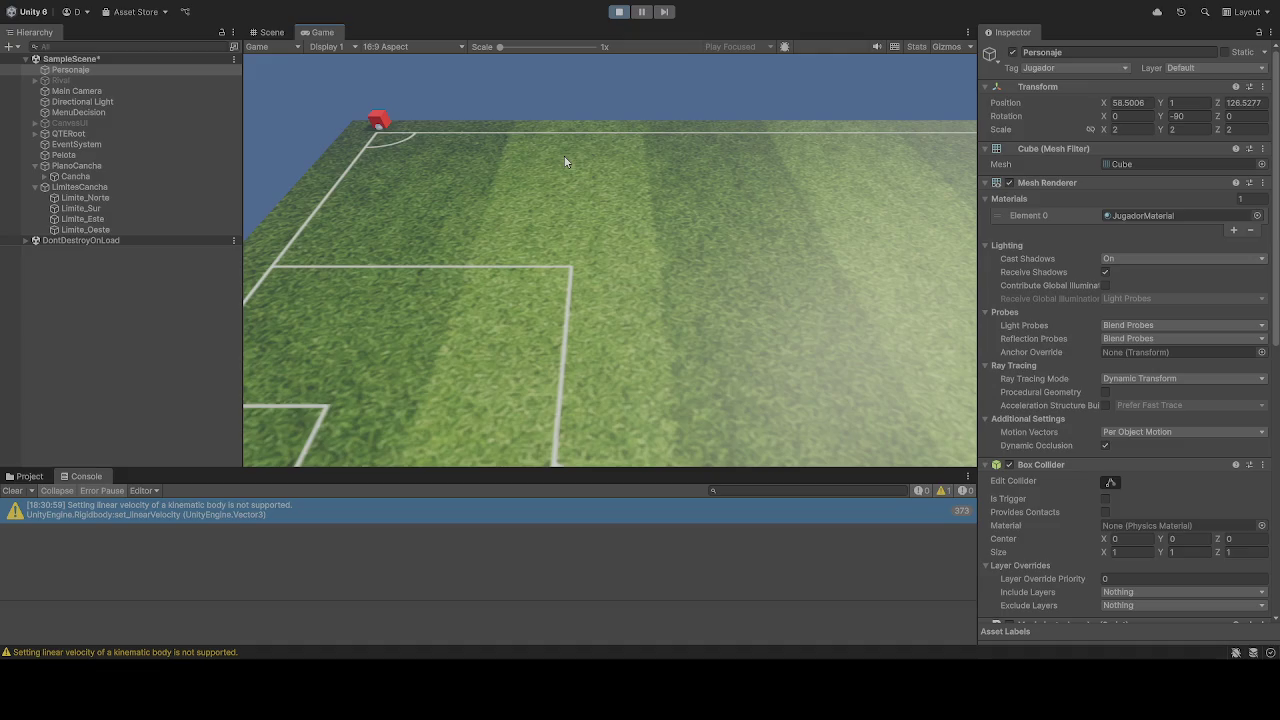
pyautogui.press('s')
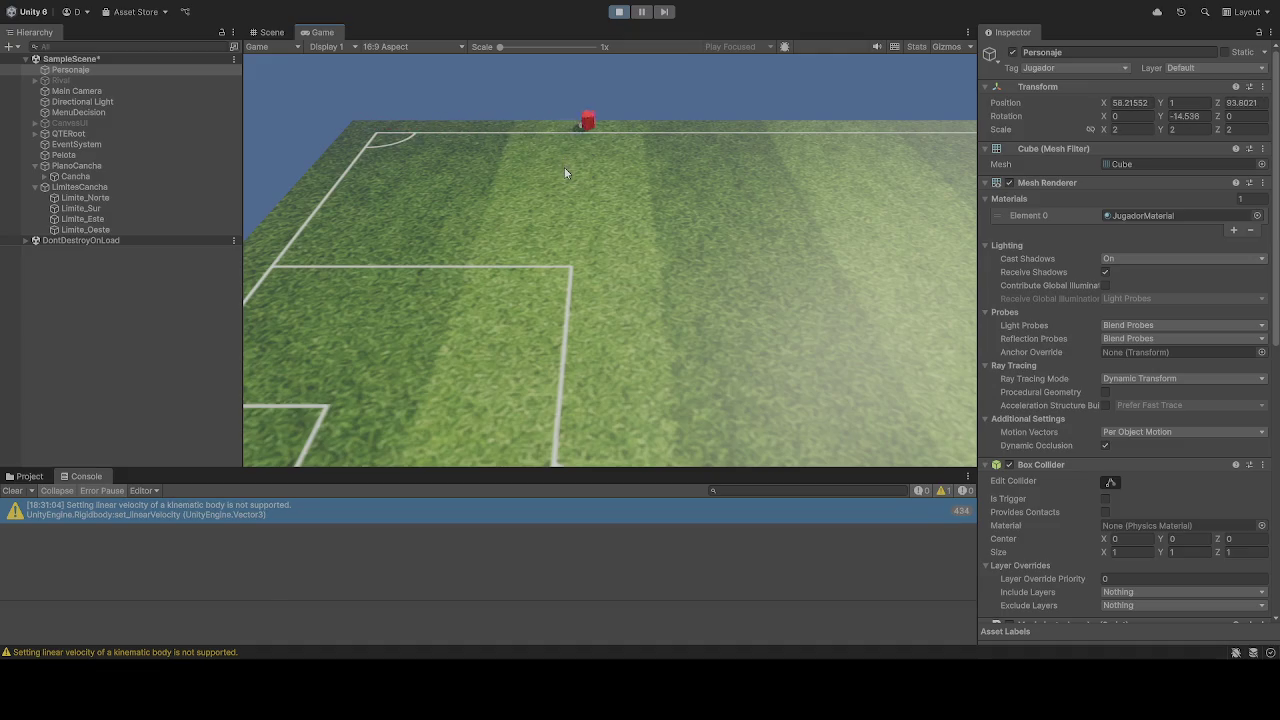
pyautogui.press('a')
pyautogui.press('w')
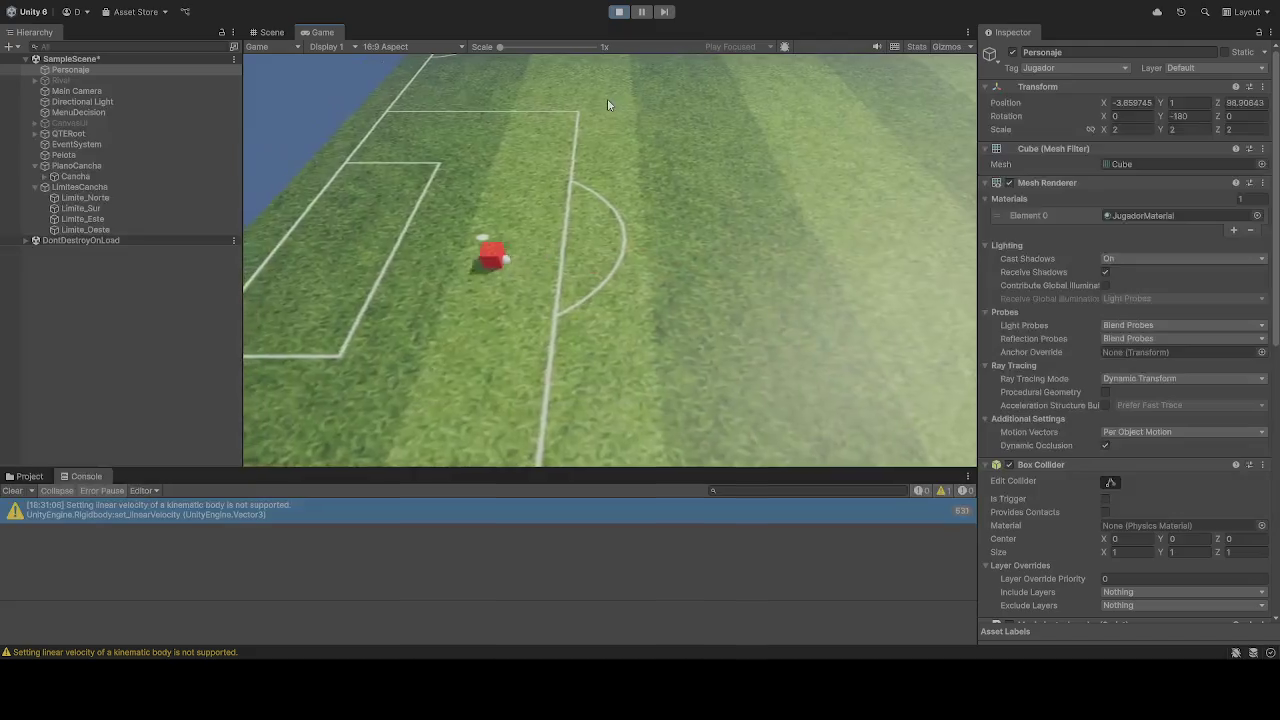
pyautogui.press('d')
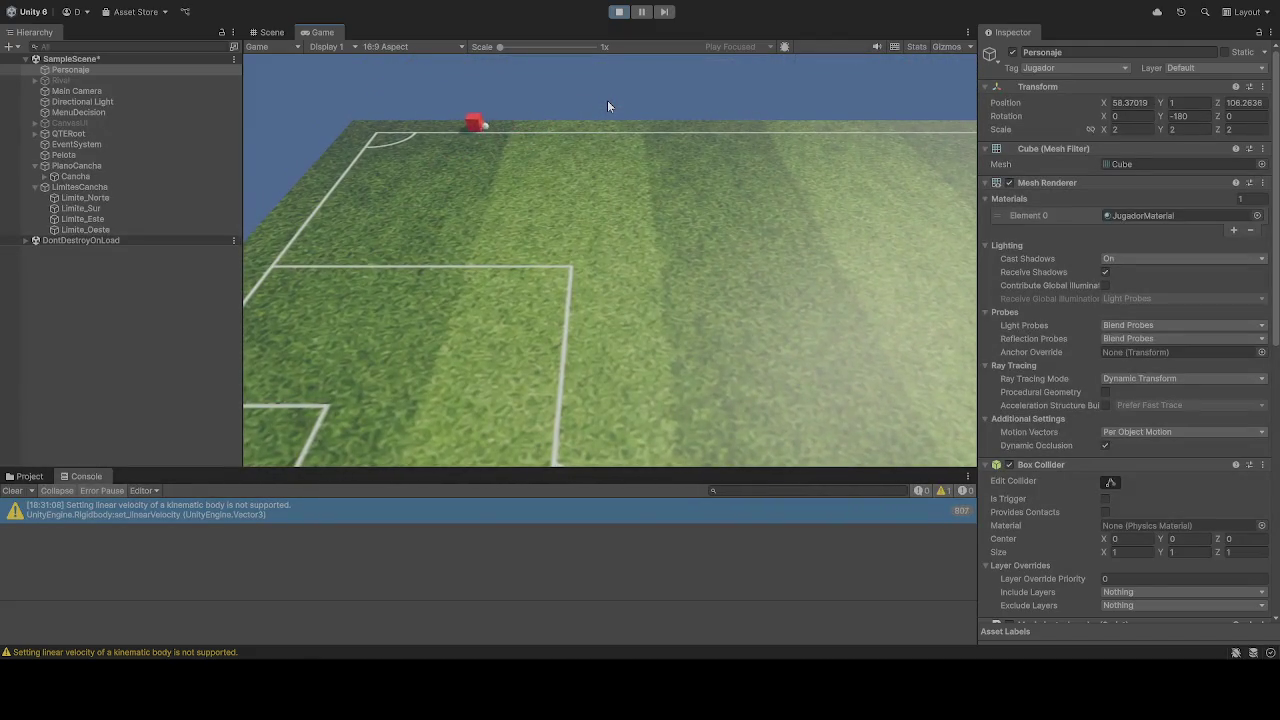
pyautogui.press('a')
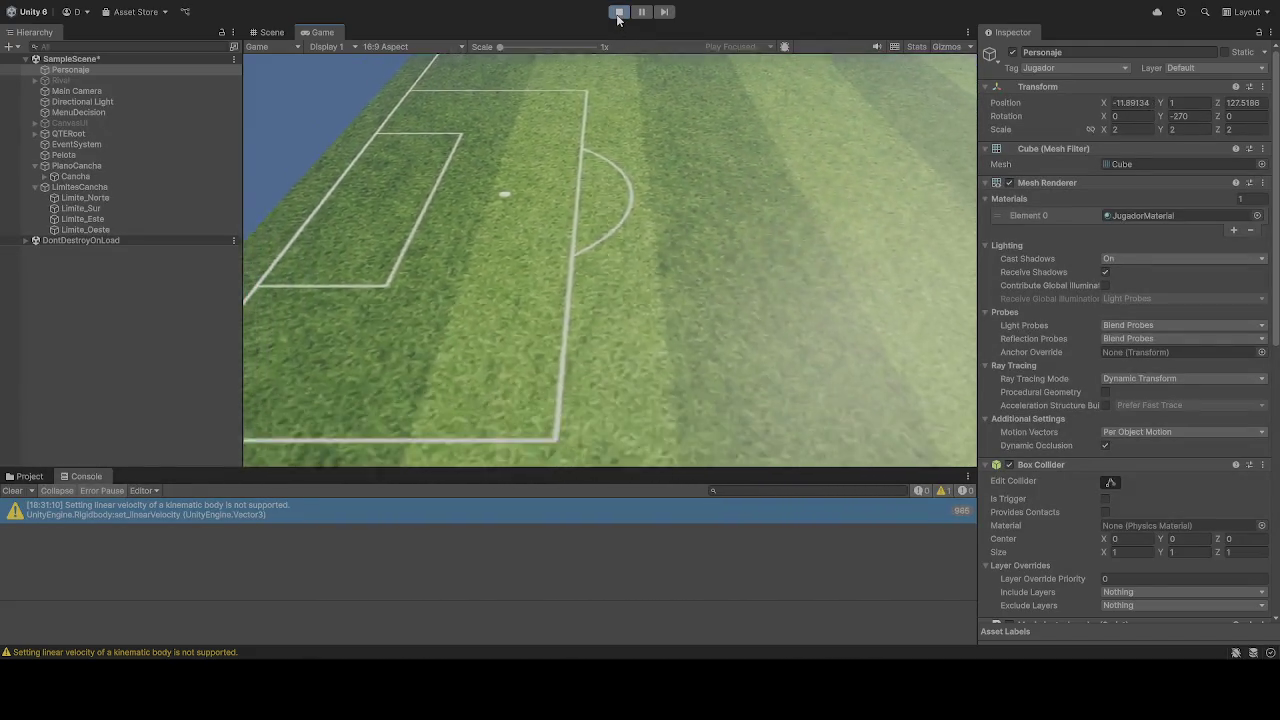
pyautogui.click(244, 508)
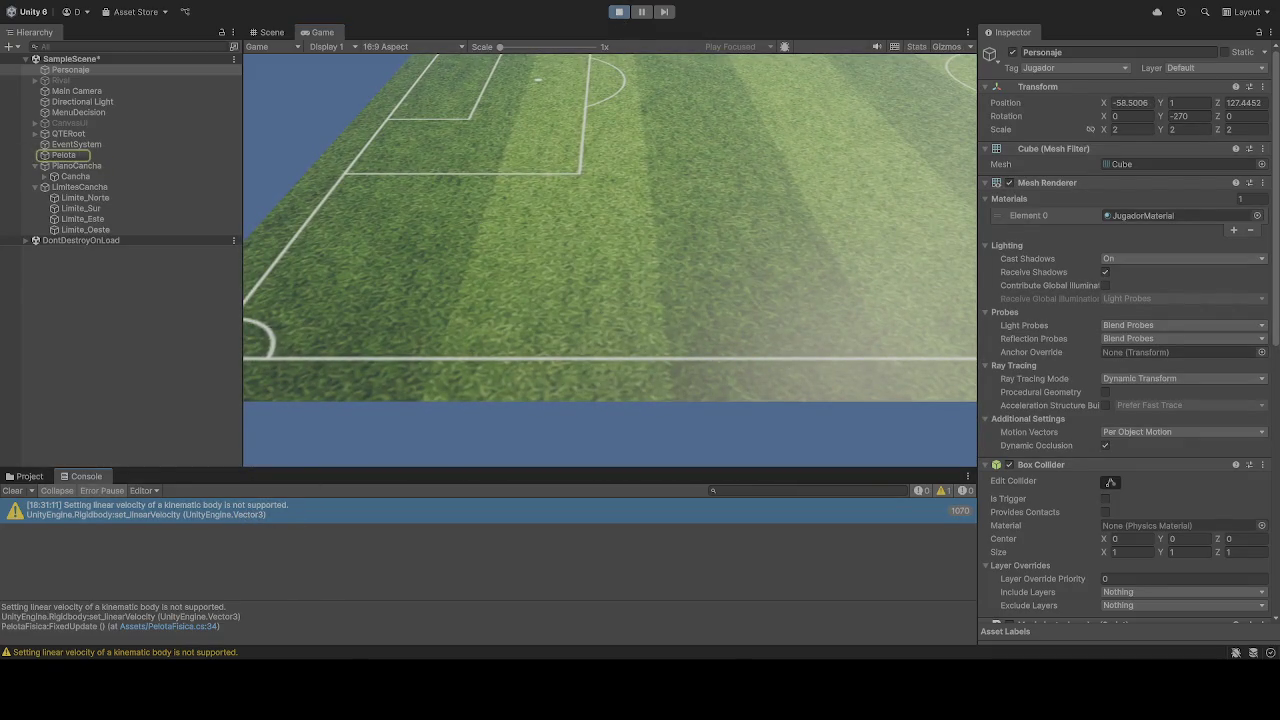
# Step: Stop the playtest and bring up Pelota's Rigidbody settings in the Inspector
pyautogui.click(619, 12)
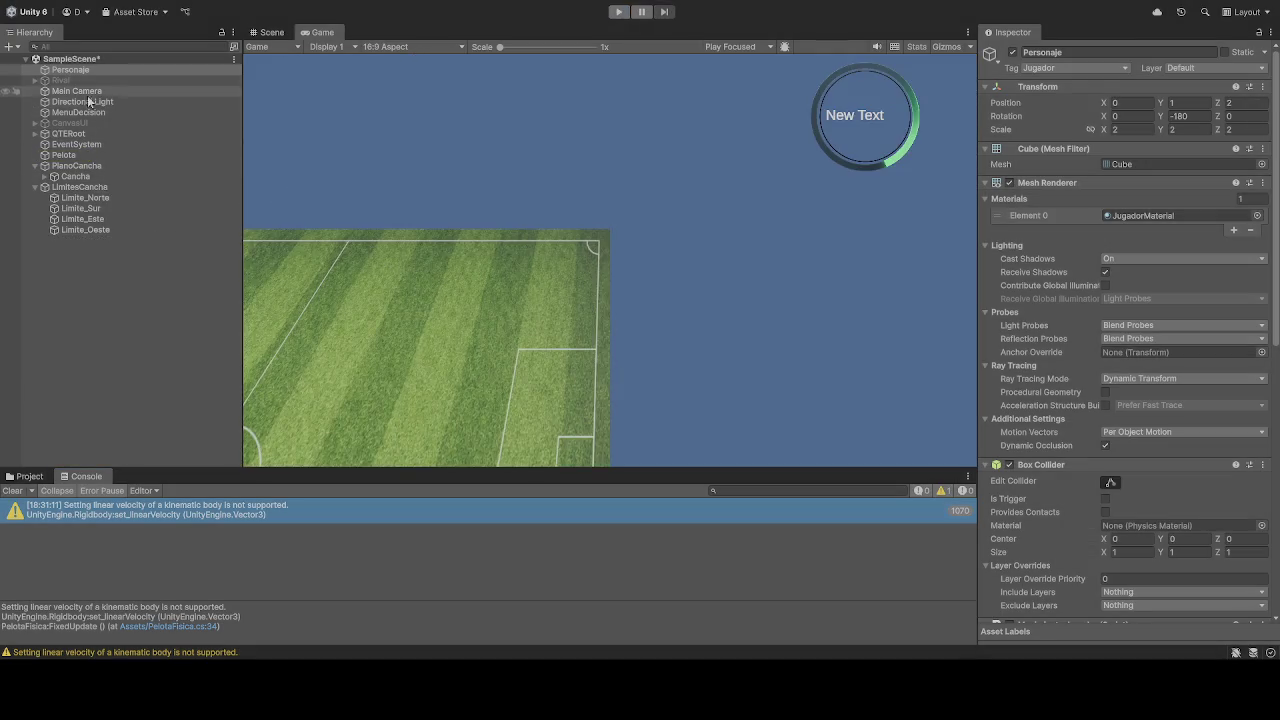
pyautogui.click(84, 157)
pyautogui.scroll(-10, 1078, 362)
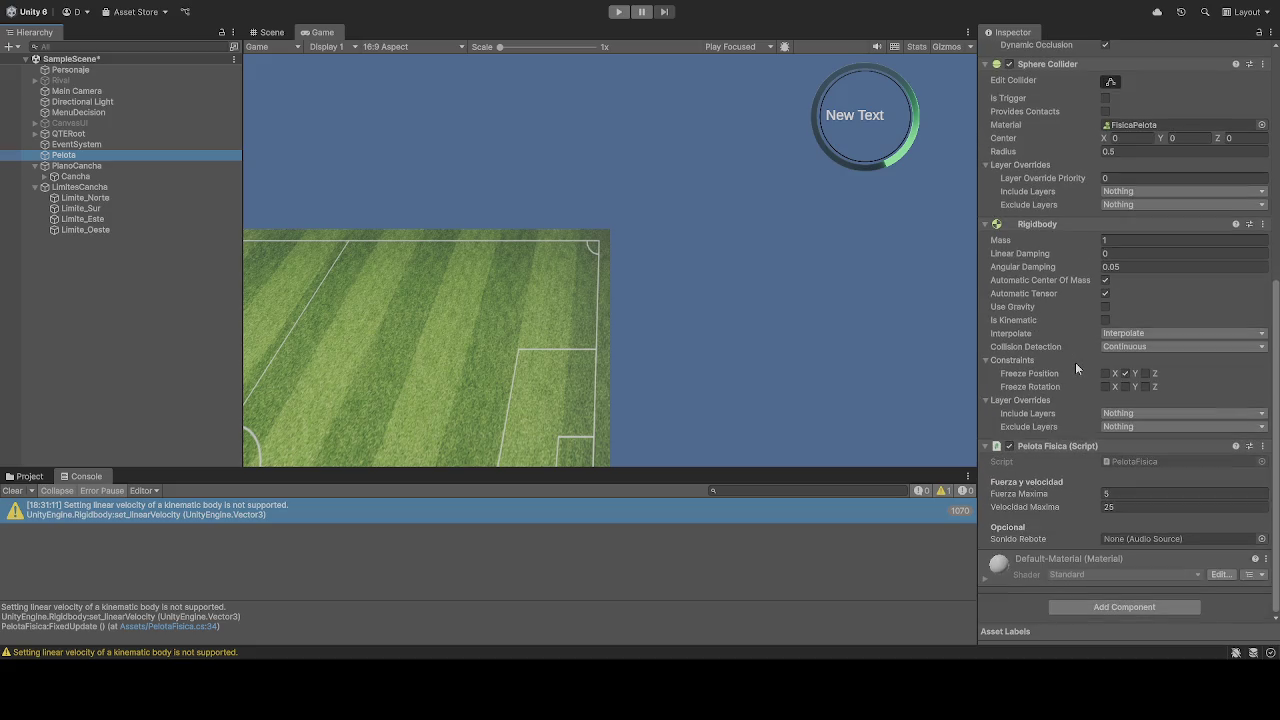
pyautogui.scroll(4, 1063, 369)
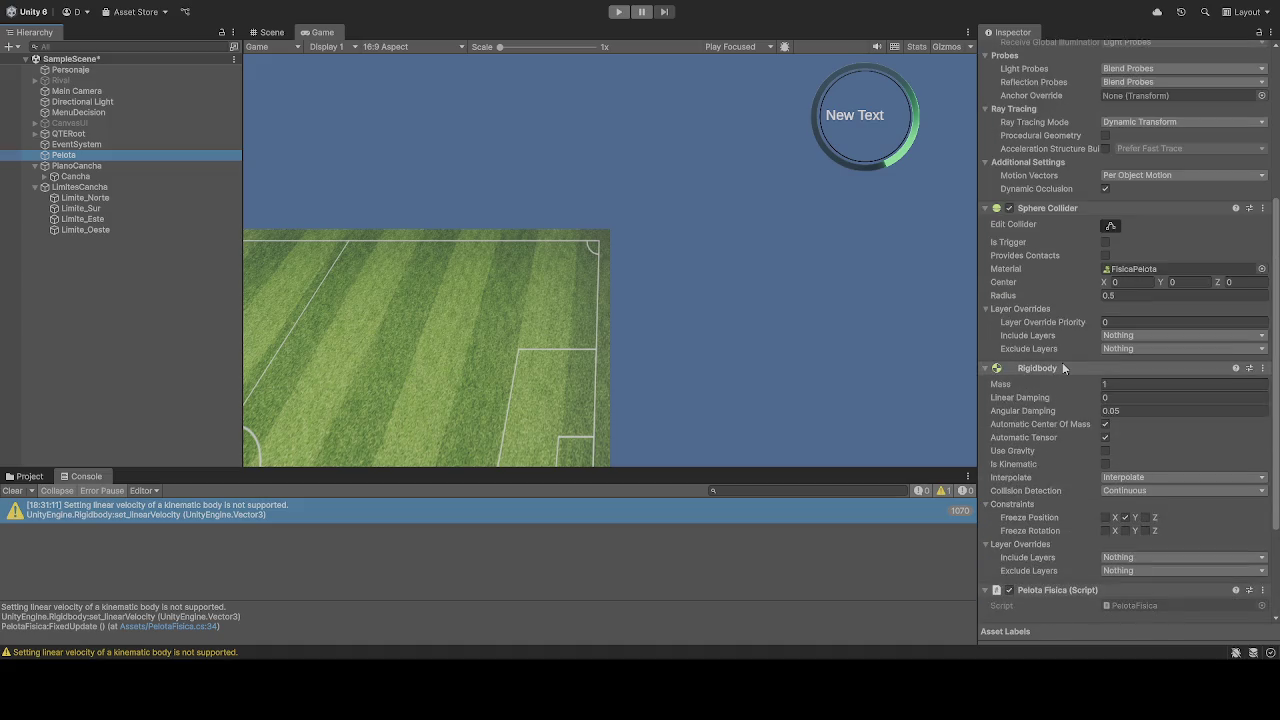
pyautogui.scroll(2, 1062, 368)
pyautogui.scroll(-1, 1062, 368)
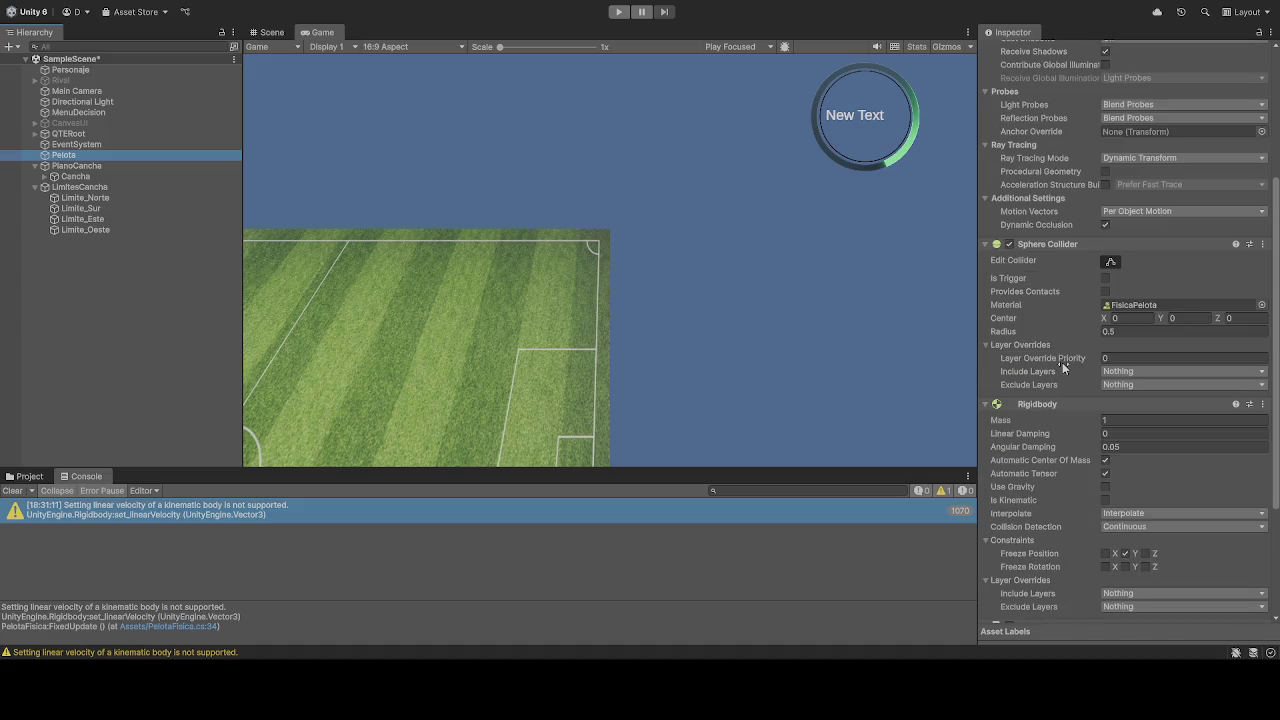
# Step: Turn on Use Gravity and Is Kinematic for Pelota's Rigidbody and run a brief test
pyautogui.click(1106, 488)
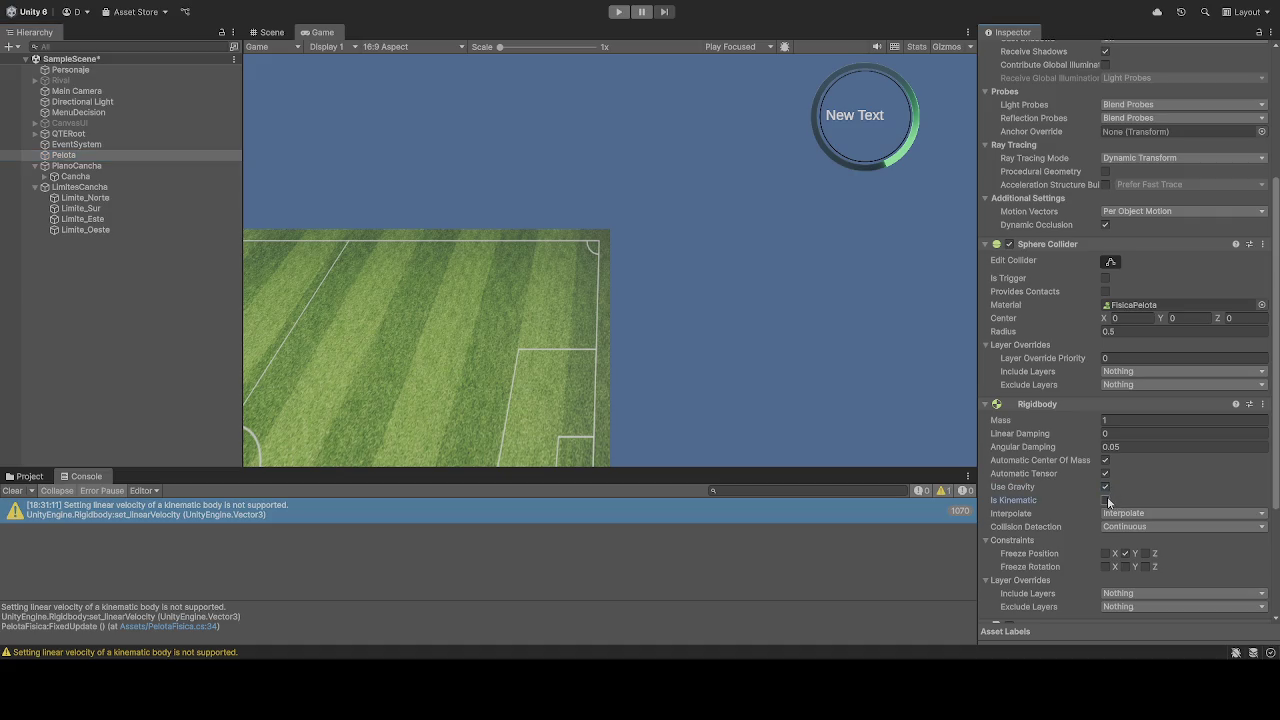
pyautogui.click(1105, 500)
pyautogui.click(619, 12)
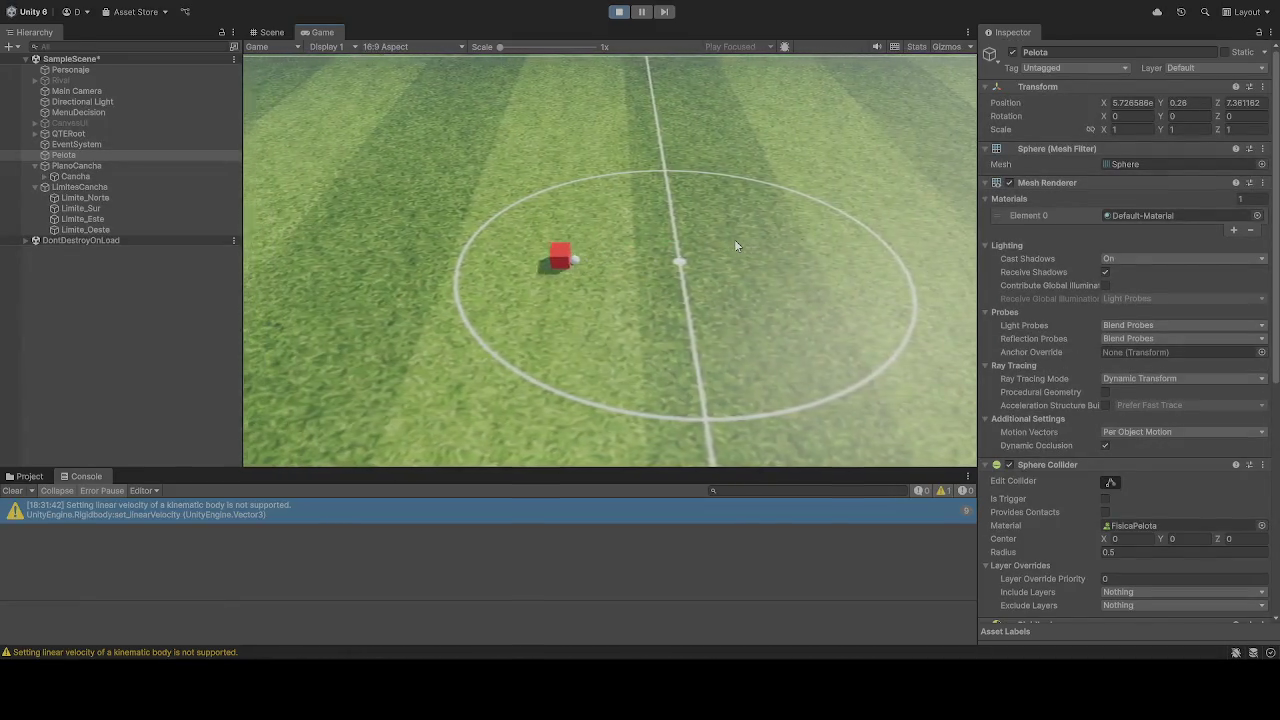
pyautogui.click(619, 12)
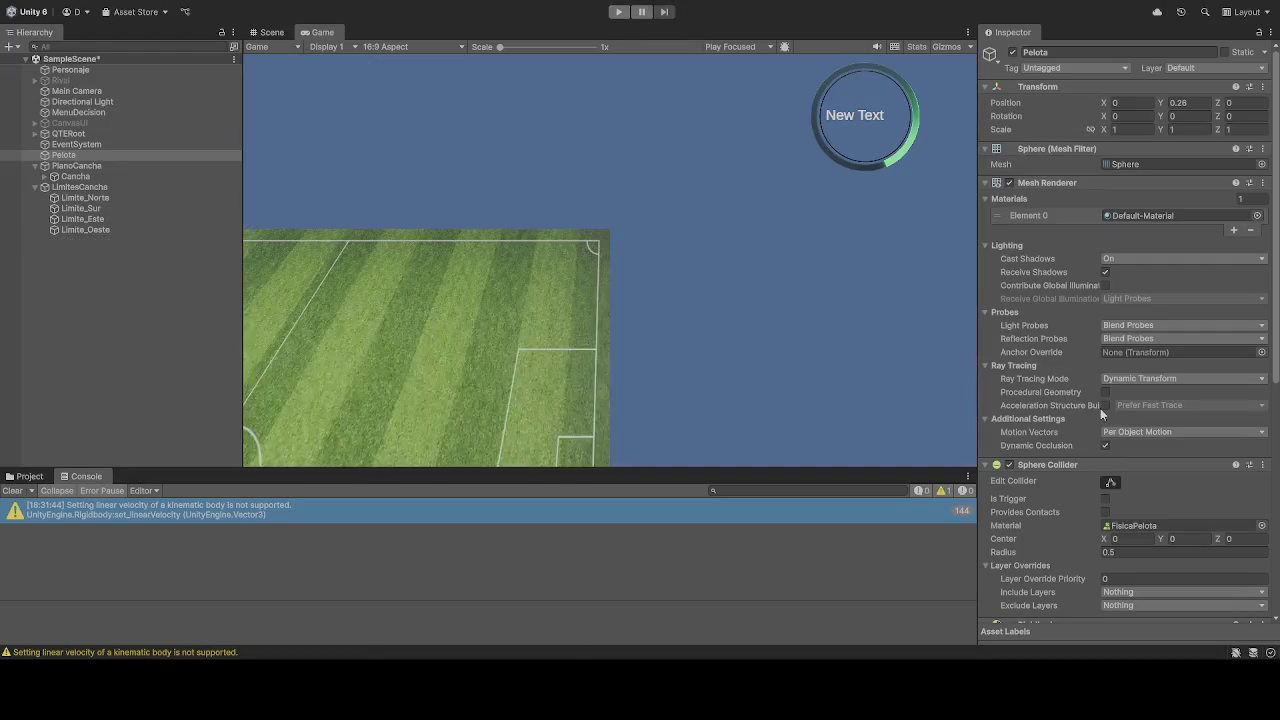
# Step: Turn off Is Kinematic on Pelota's Rigidbody and play the scene to test the ball
pyautogui.scroll(-3, 1102, 413)
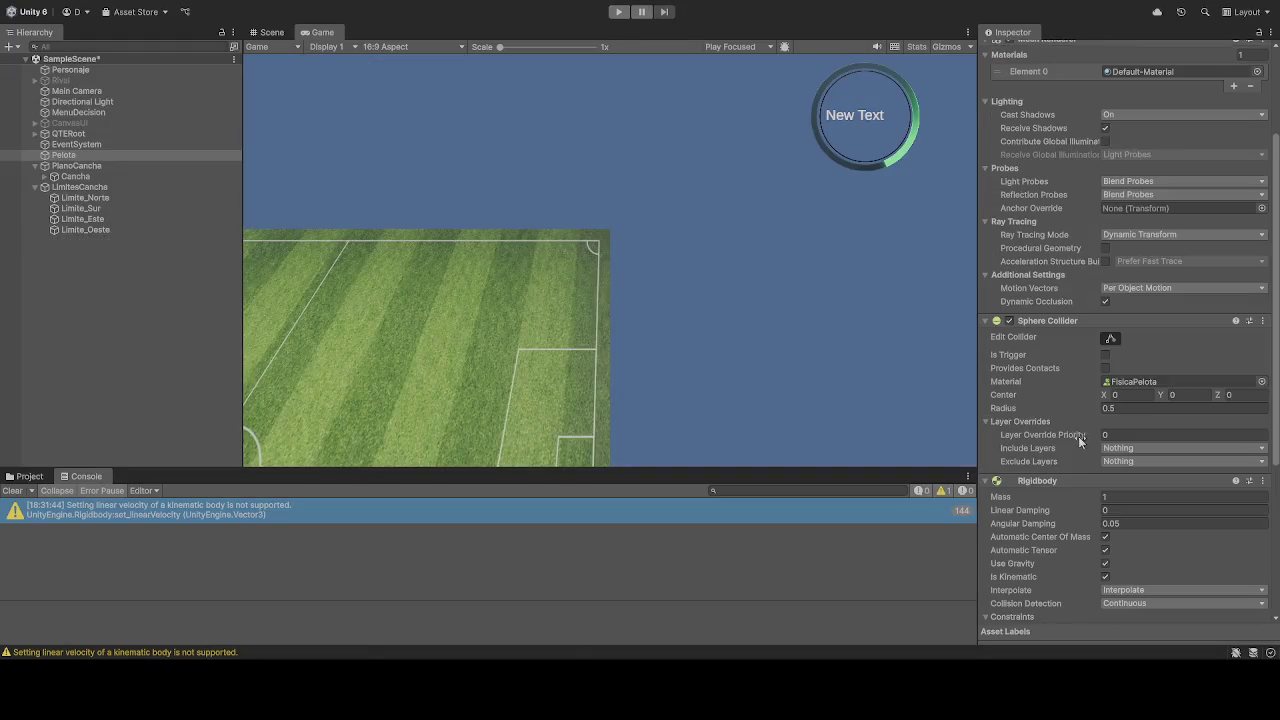
pyautogui.click(1106, 577)
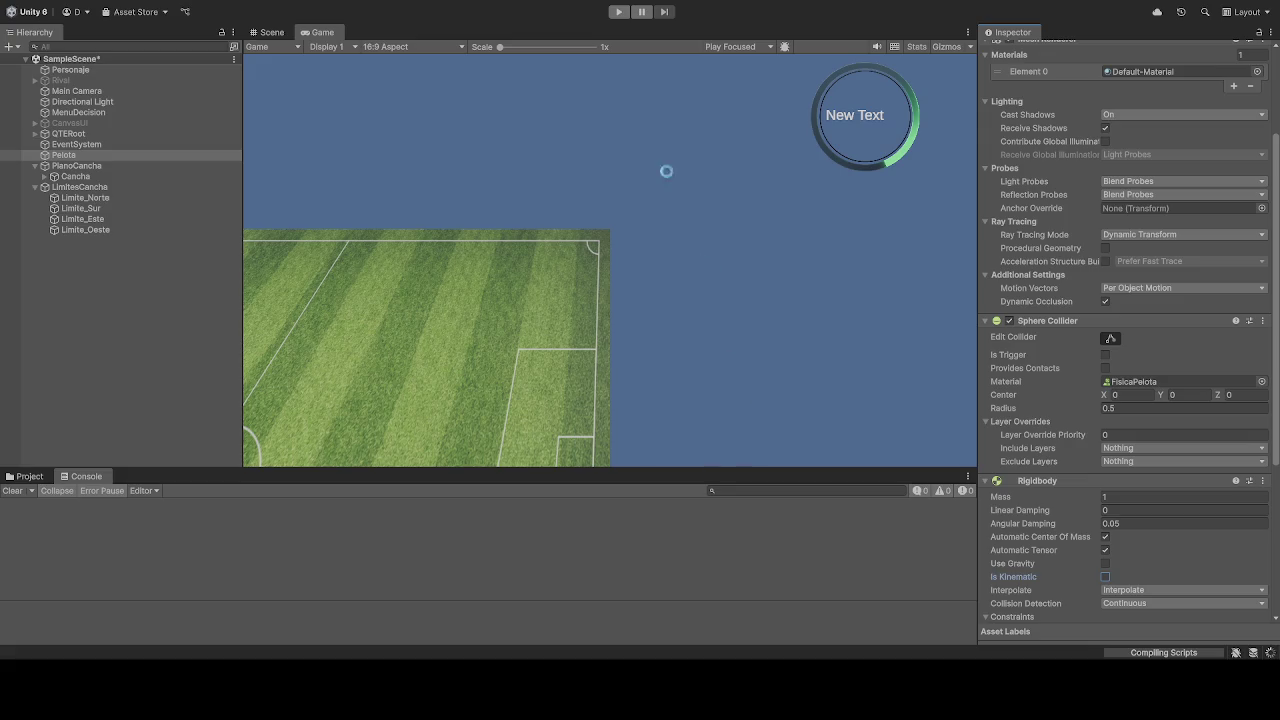
pyautogui.click(621, 13)
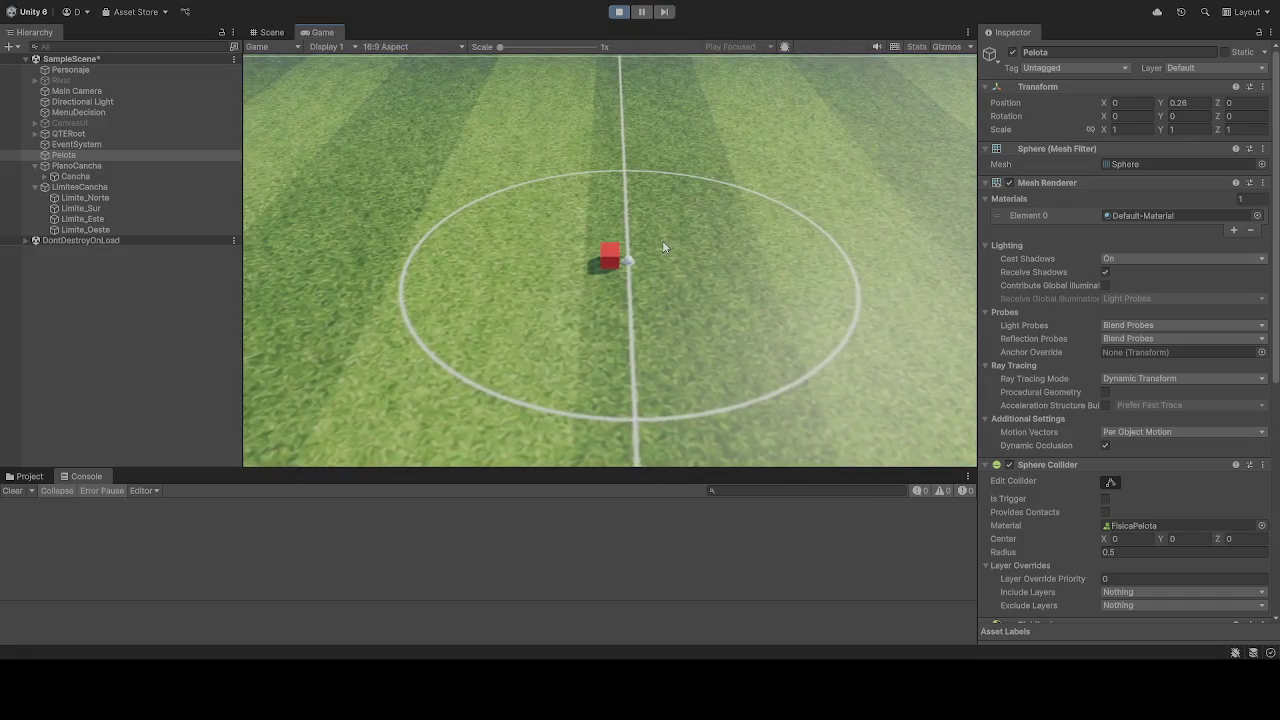
# Step: Steer the Personaje cube with A and W to dribble the ball forward-left down the pitch
pyautogui.press('a')
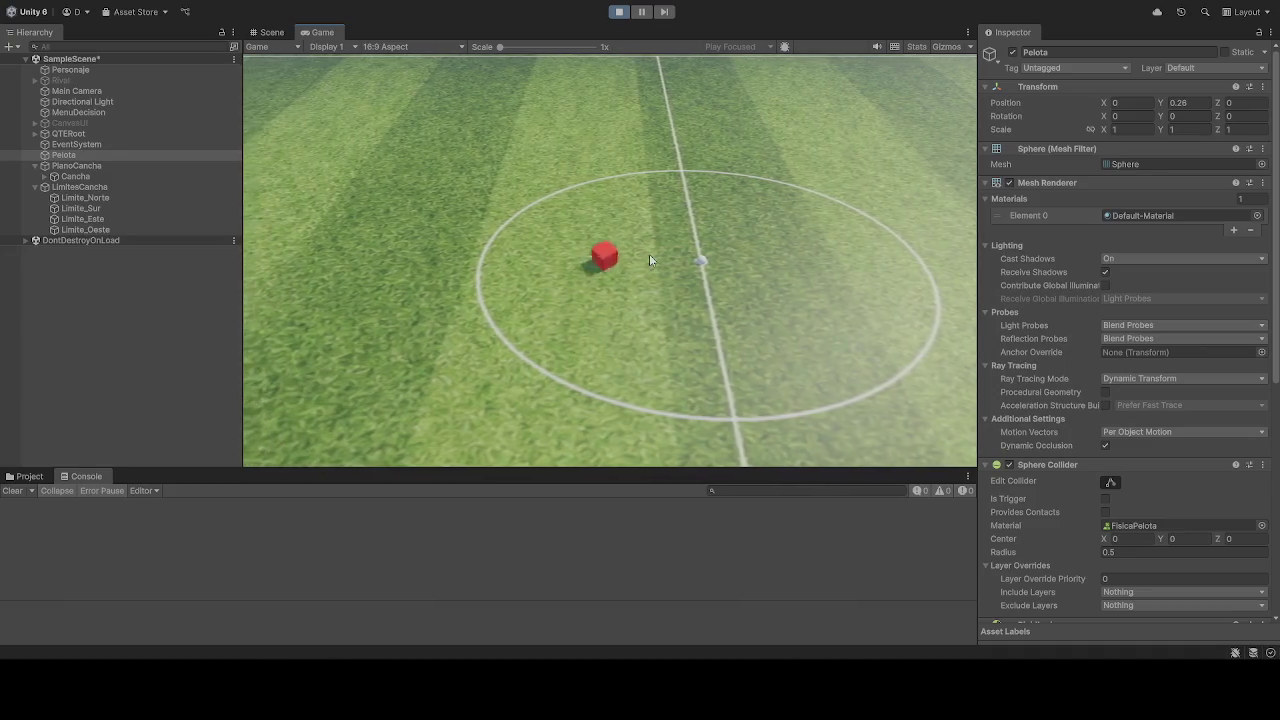
pyautogui.press('w')
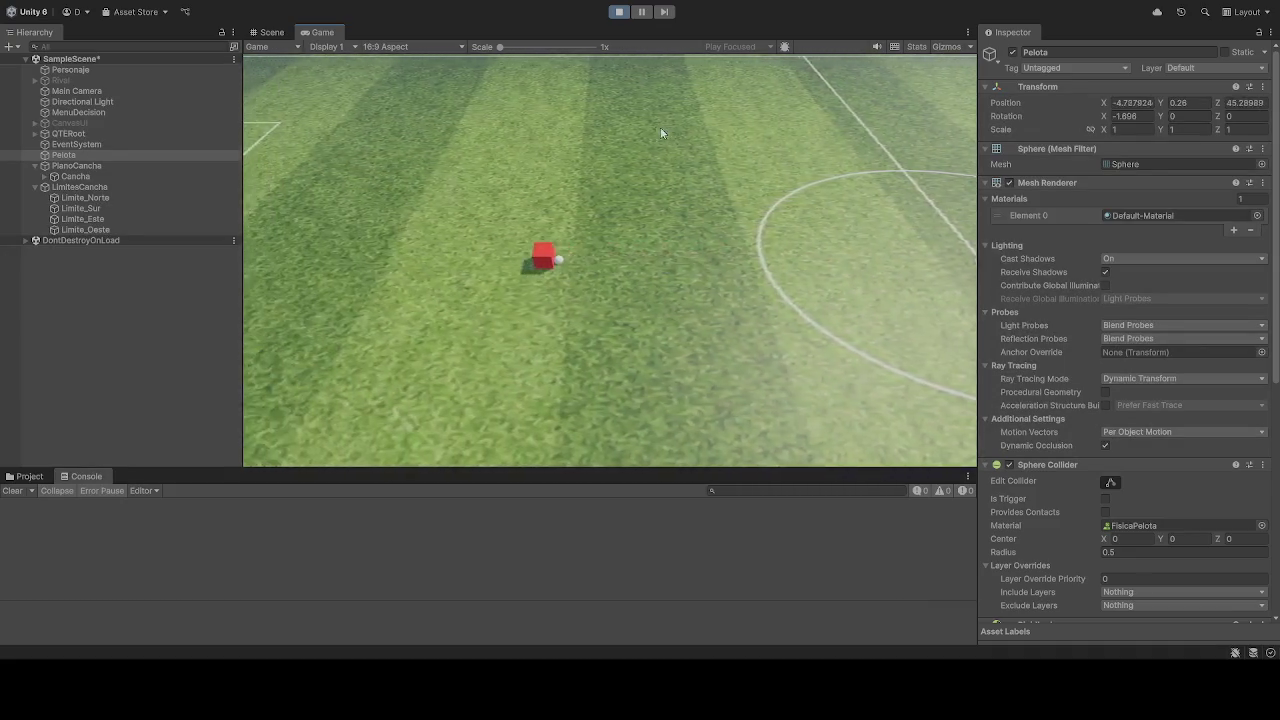
pyautogui.press('a')
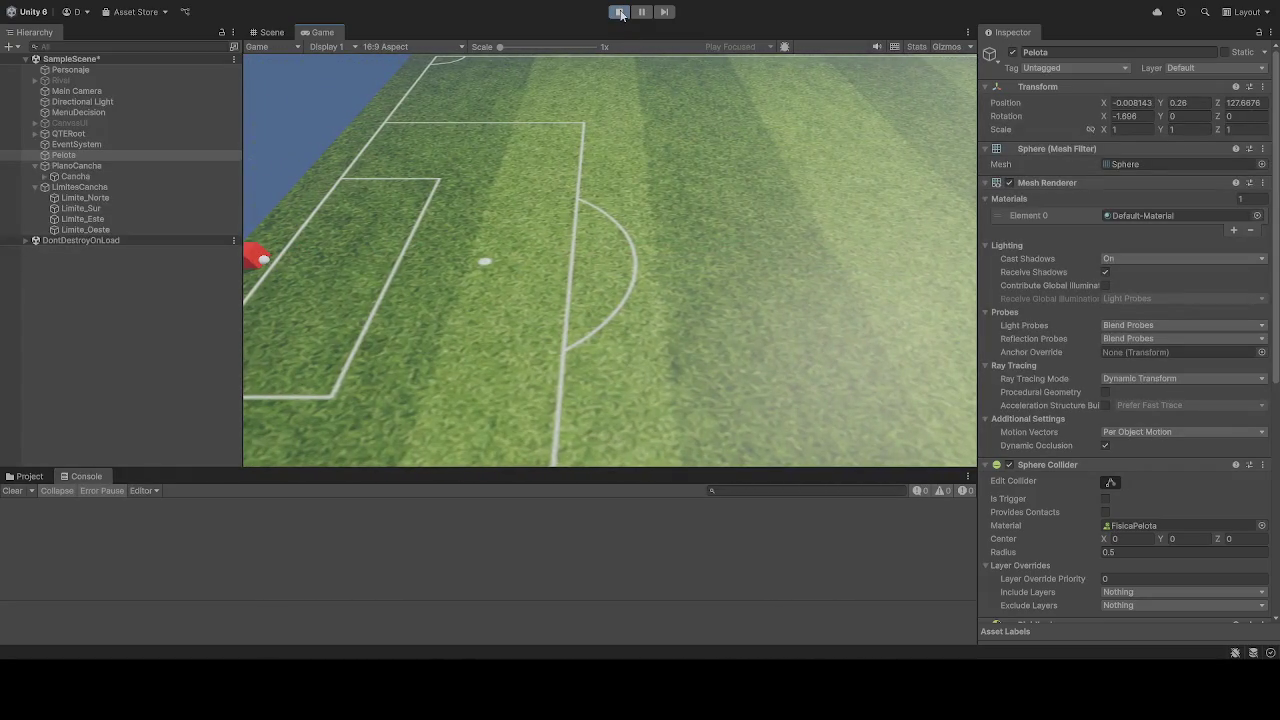
# Step: Stop the running game and press Play again for a fresh test run
pyautogui.click(620, 14)
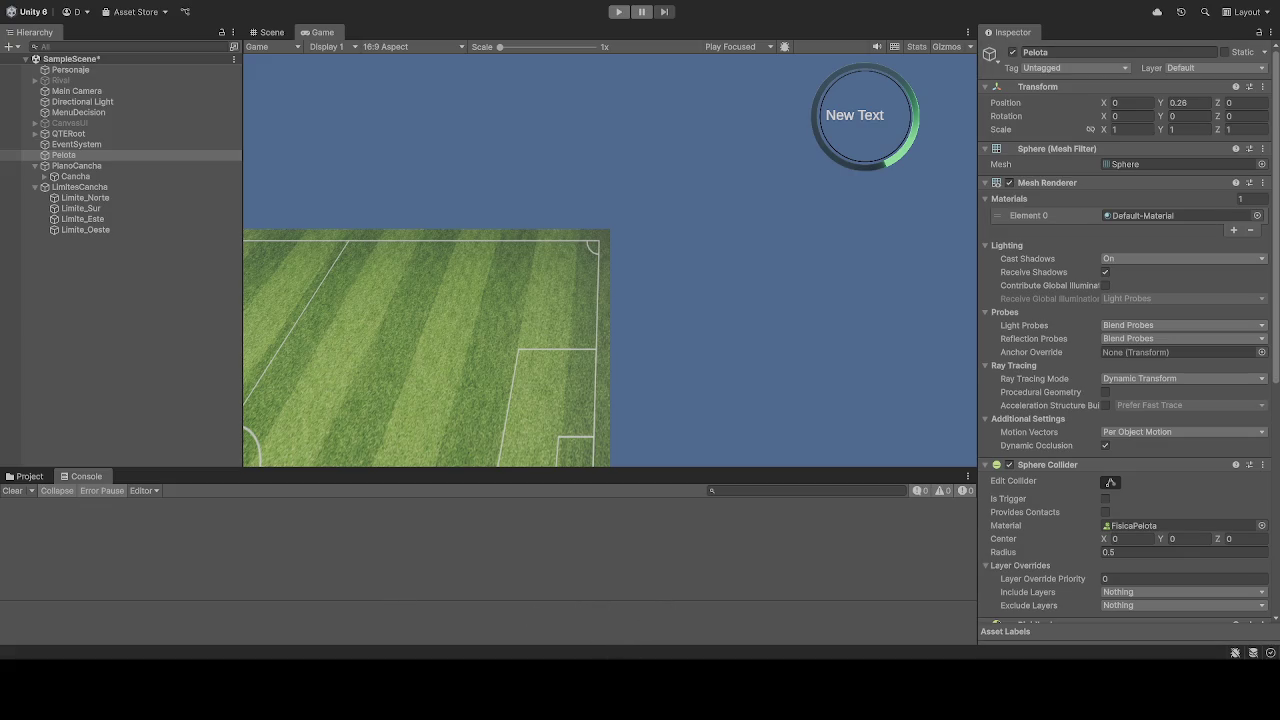
pyautogui.click(619, 12)
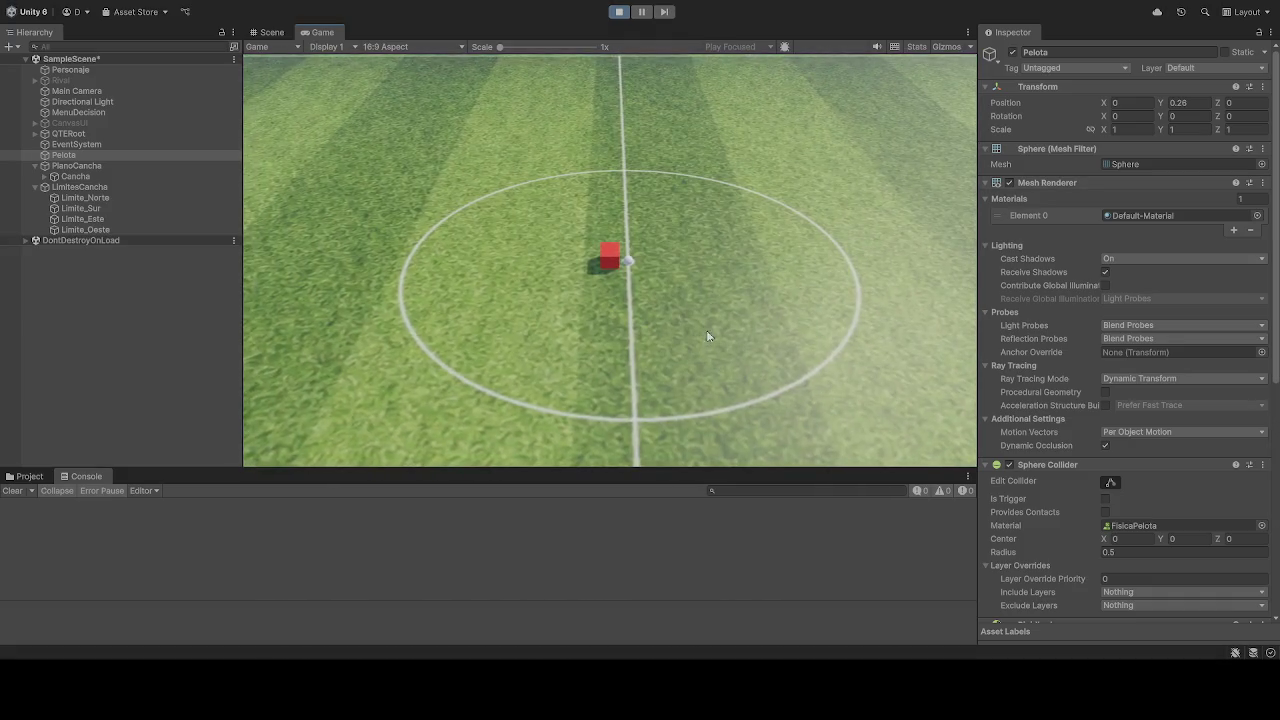
# Step: Drive the red cube right toward the penalty area with D, back left with A, then stop Play Mode
pyautogui.press('a')
pyautogui.press('d')
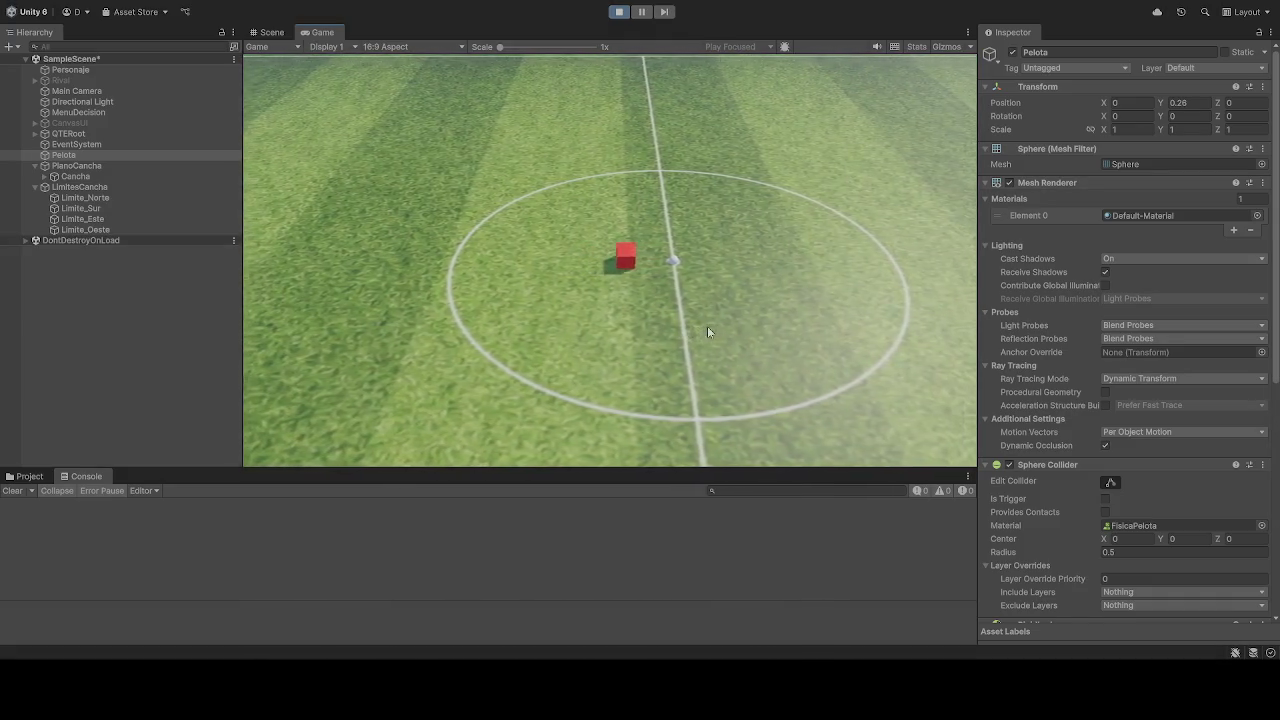
pyautogui.press('d')
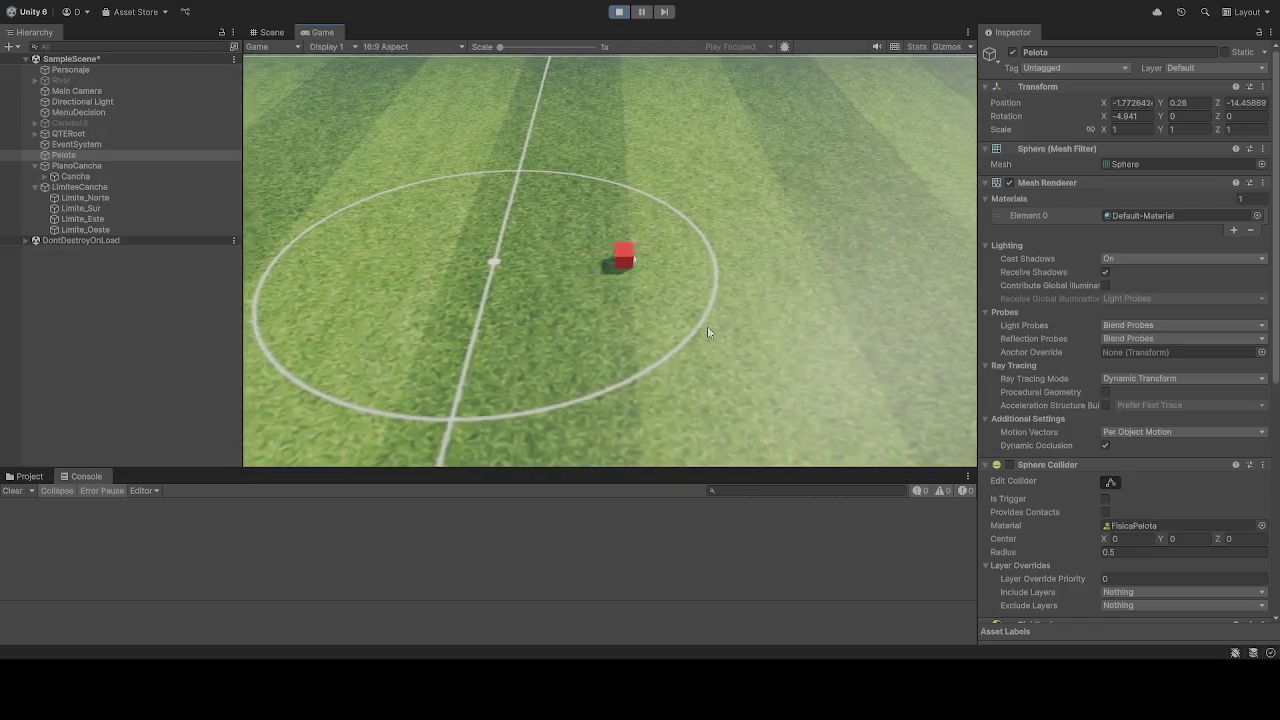
pyautogui.press('d')
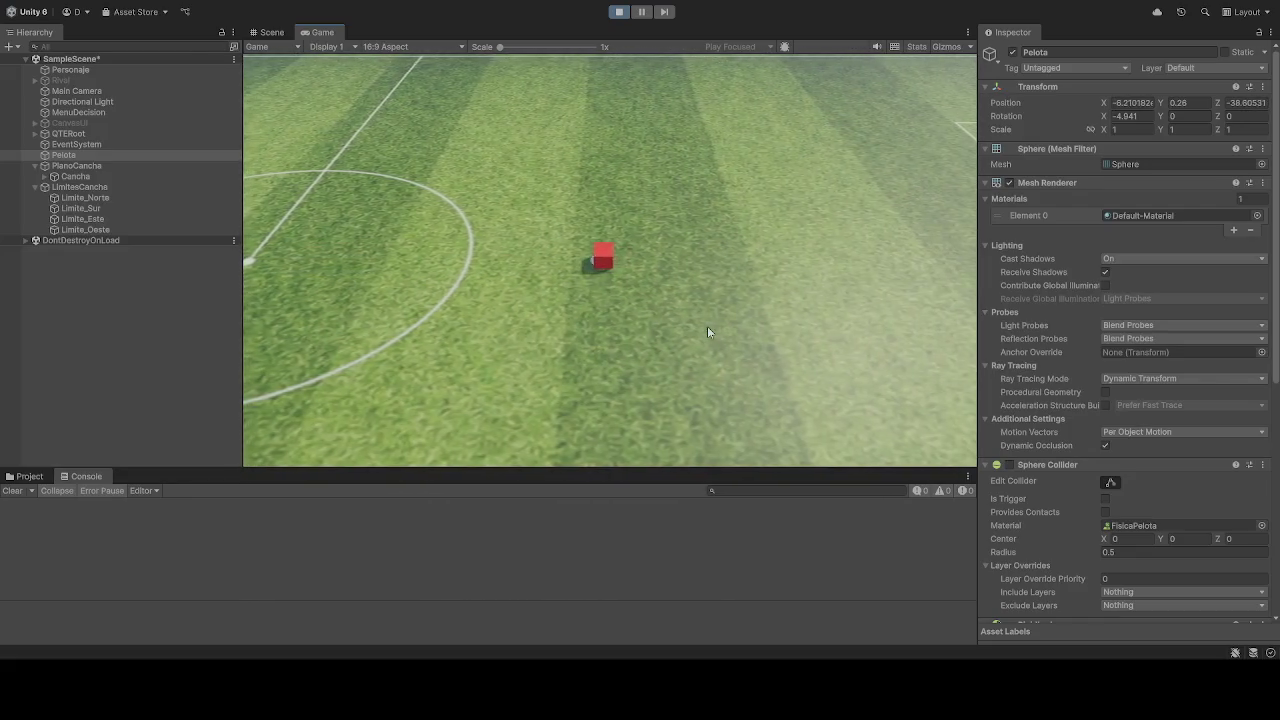
pyautogui.press('d')
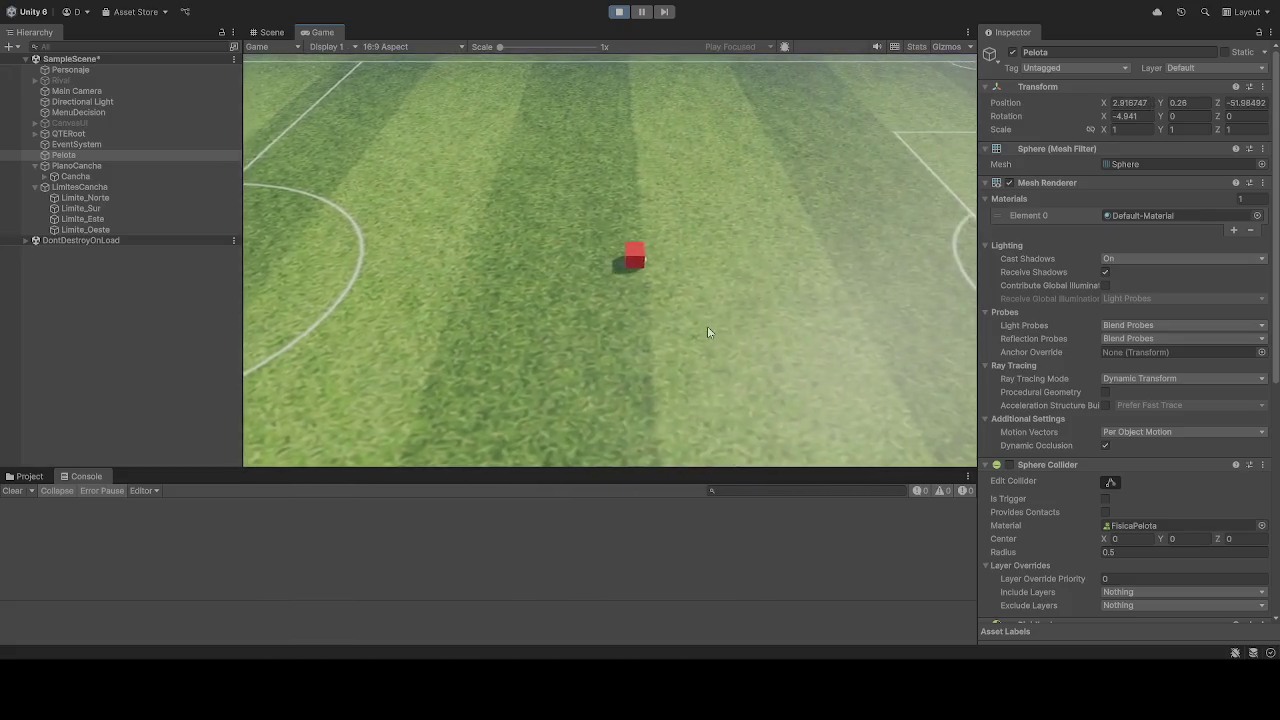
pyautogui.press('d')
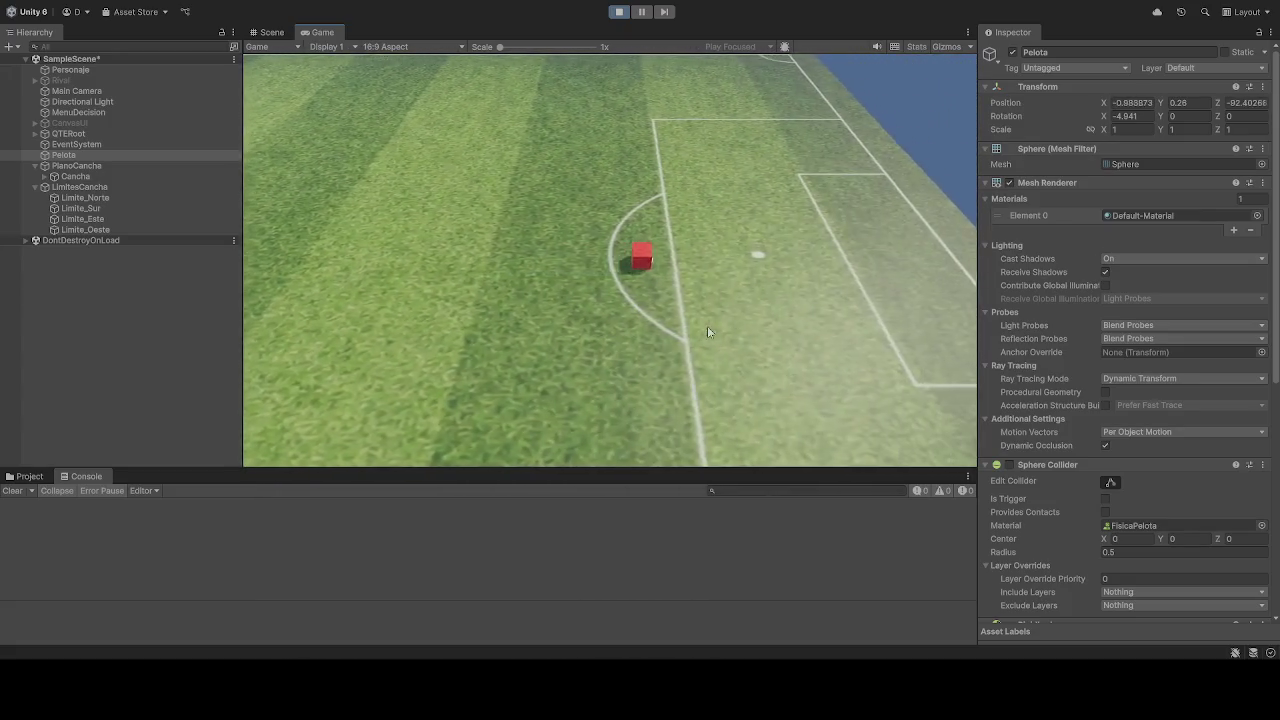
pyautogui.press('a')
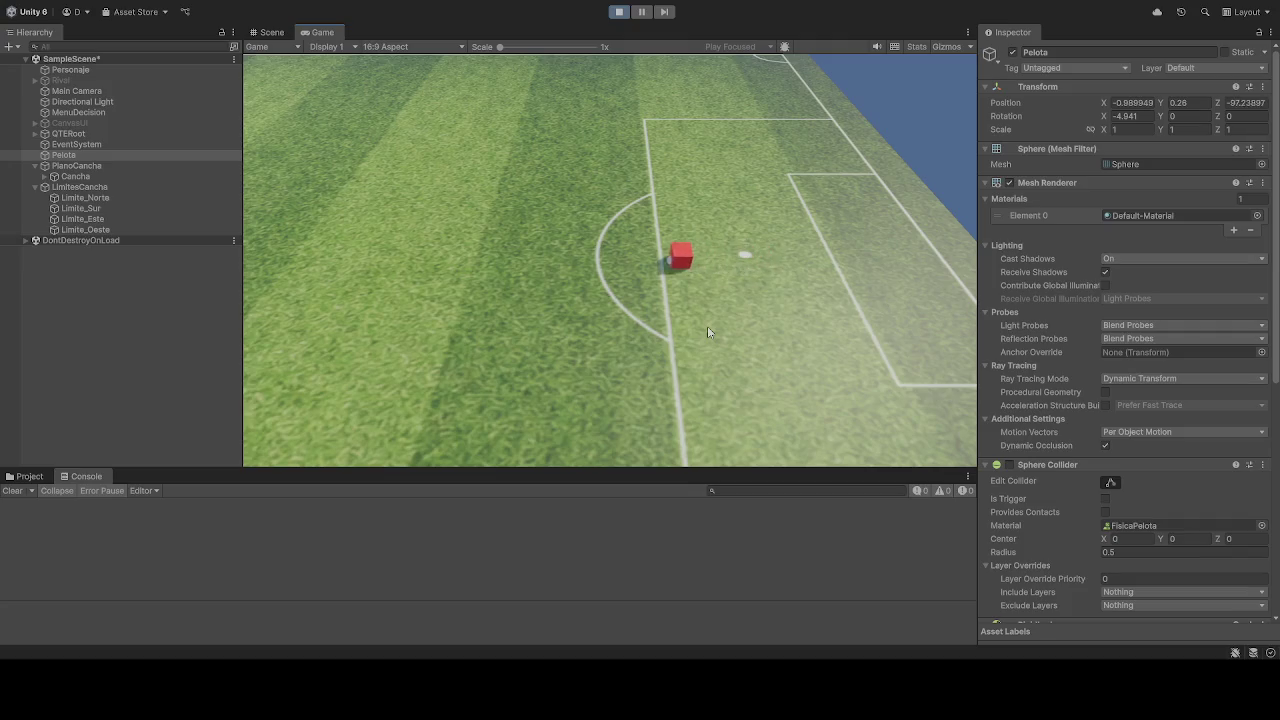
pyautogui.press('a')
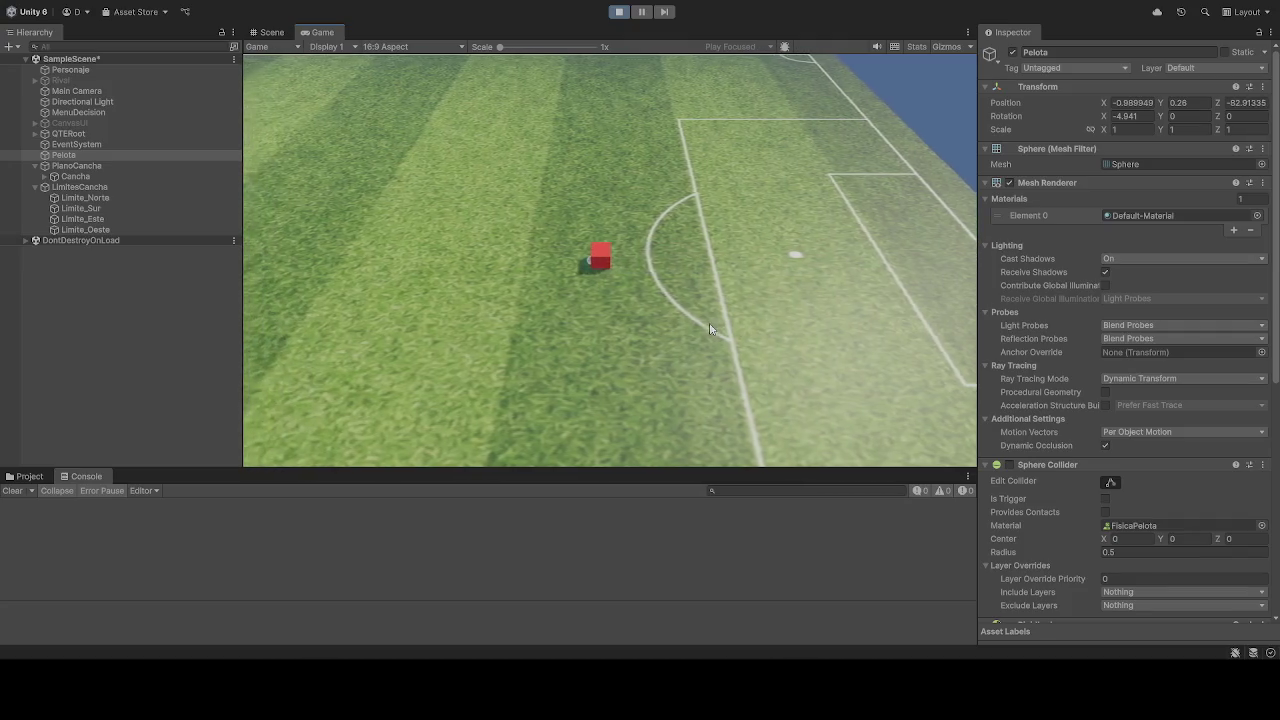
pyautogui.press('a')
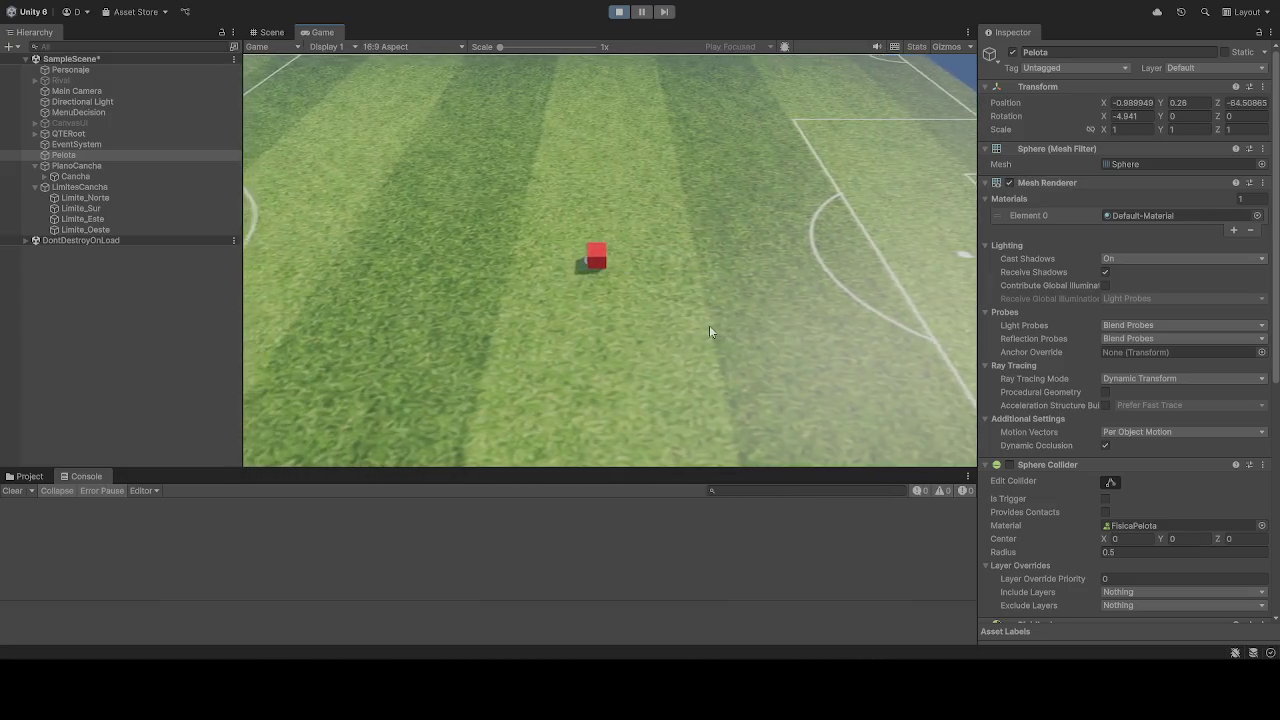
pyautogui.click(619, 11)
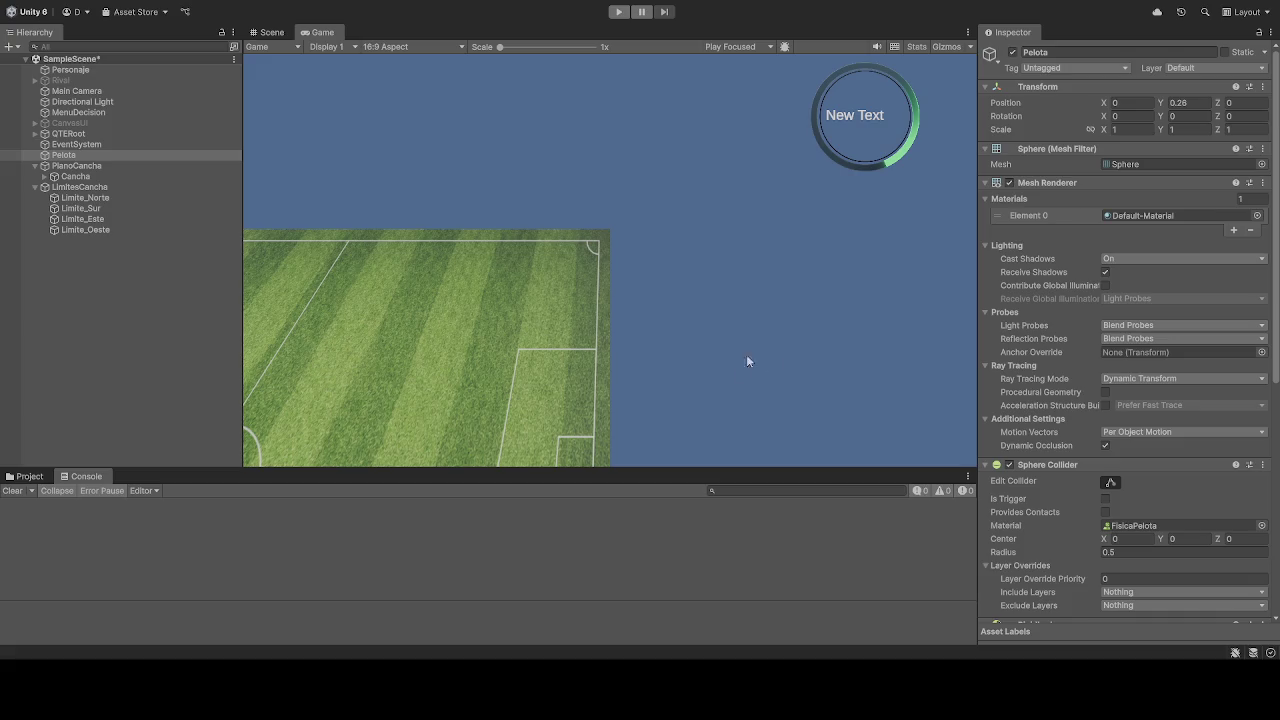
# Step: Select Personaje to review its scale, material and Box Collider, then reselect Pelota
pyautogui.click(87, 71)
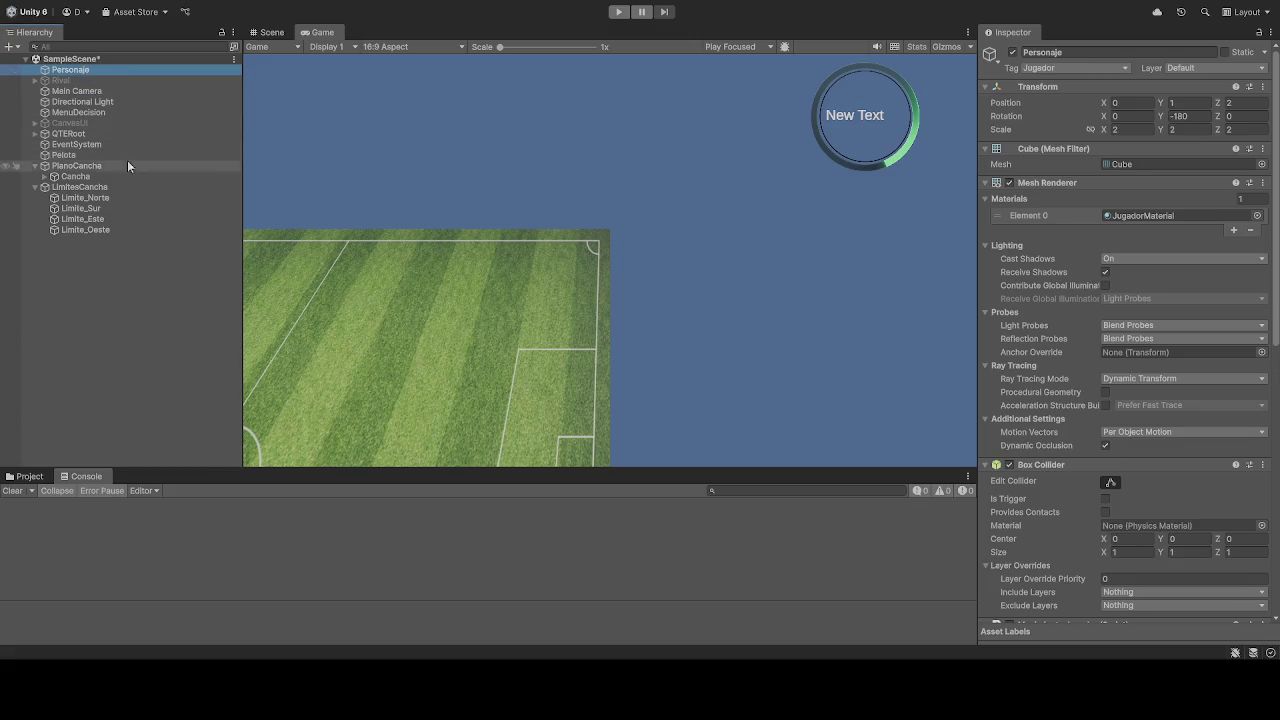
pyautogui.click(69, 157)
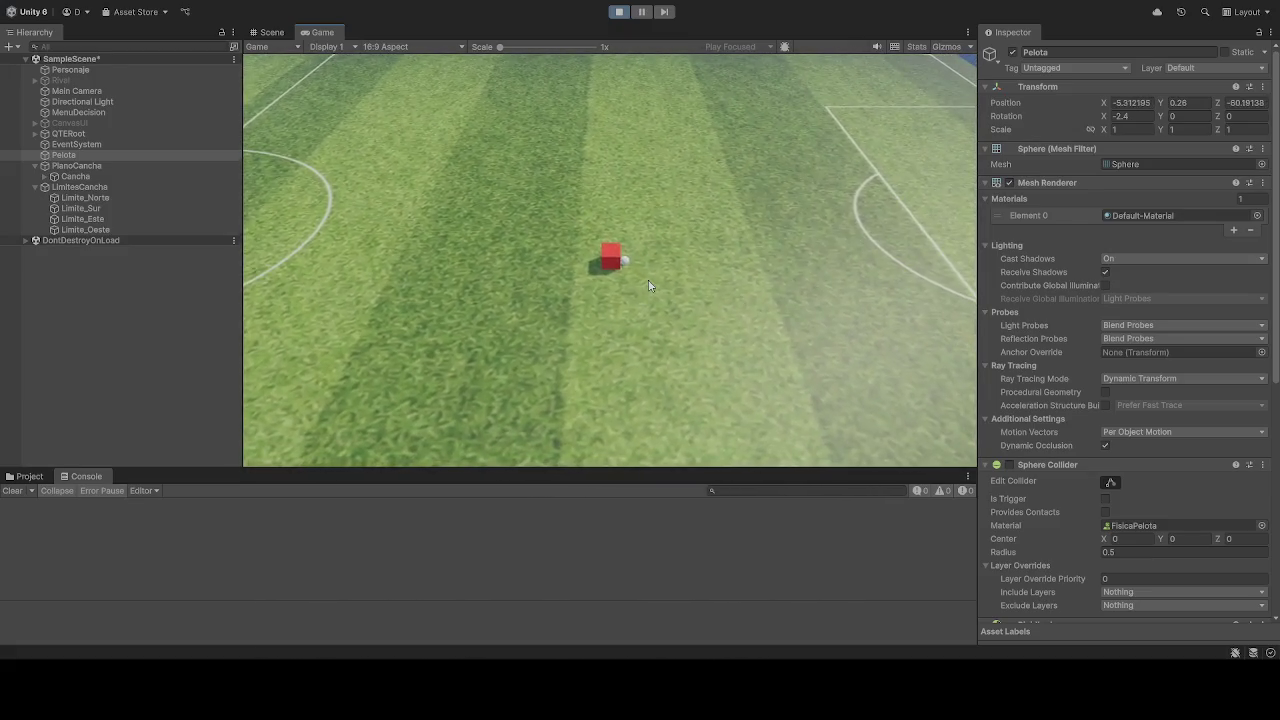
# Step: Switch to the Scene tab and drag to reframe the red cube beside the ball
pyautogui.click(271, 32)
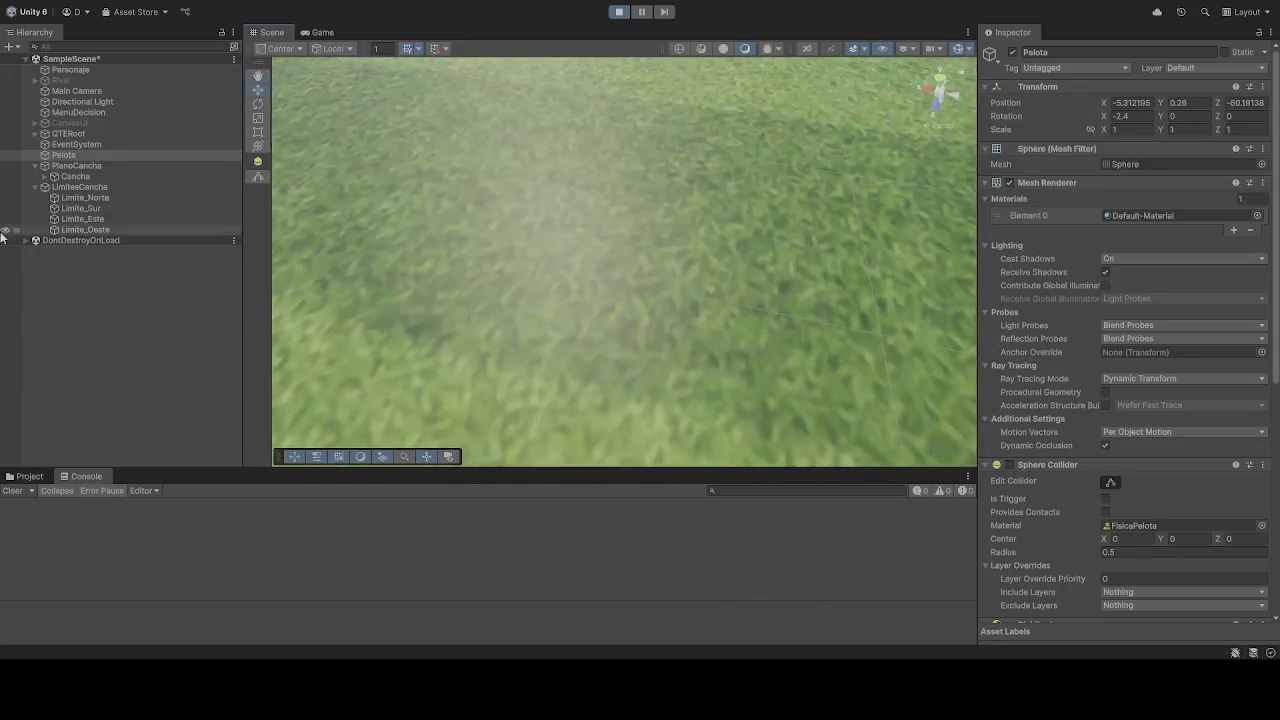
pyautogui.moveTo(570, 258)
pyautogui.mouseDown()
pyautogui.moveTo(551, 103)
pyautogui.moveTo(583, 76)
pyautogui.moveTo(598, 28)
pyautogui.moveTo(580, 60)
pyautogui.moveTo(680, 51)
pyautogui.moveTo(950, 126)
pyautogui.moveTo(920, 180)
pyautogui.mouseUp()
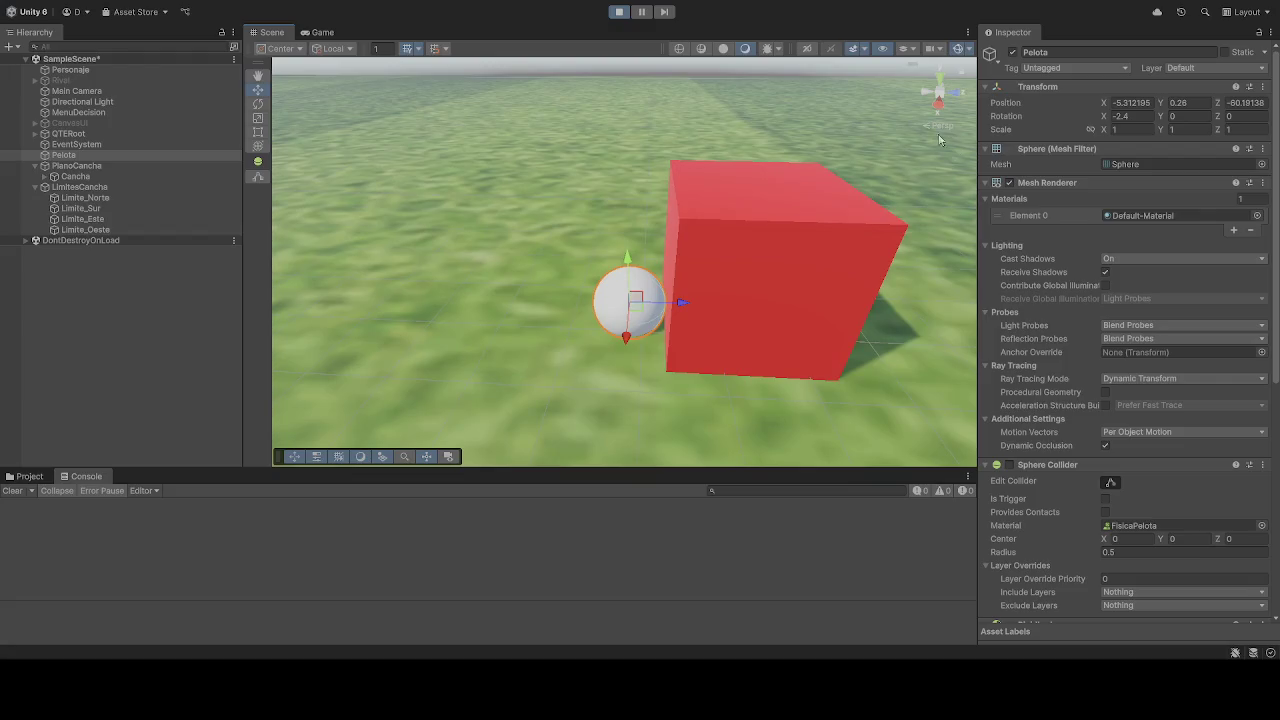
# Step: Stop and restart the playtest, using Ctrl+P to toggle Play Mode again
pyautogui.click(621, 14)
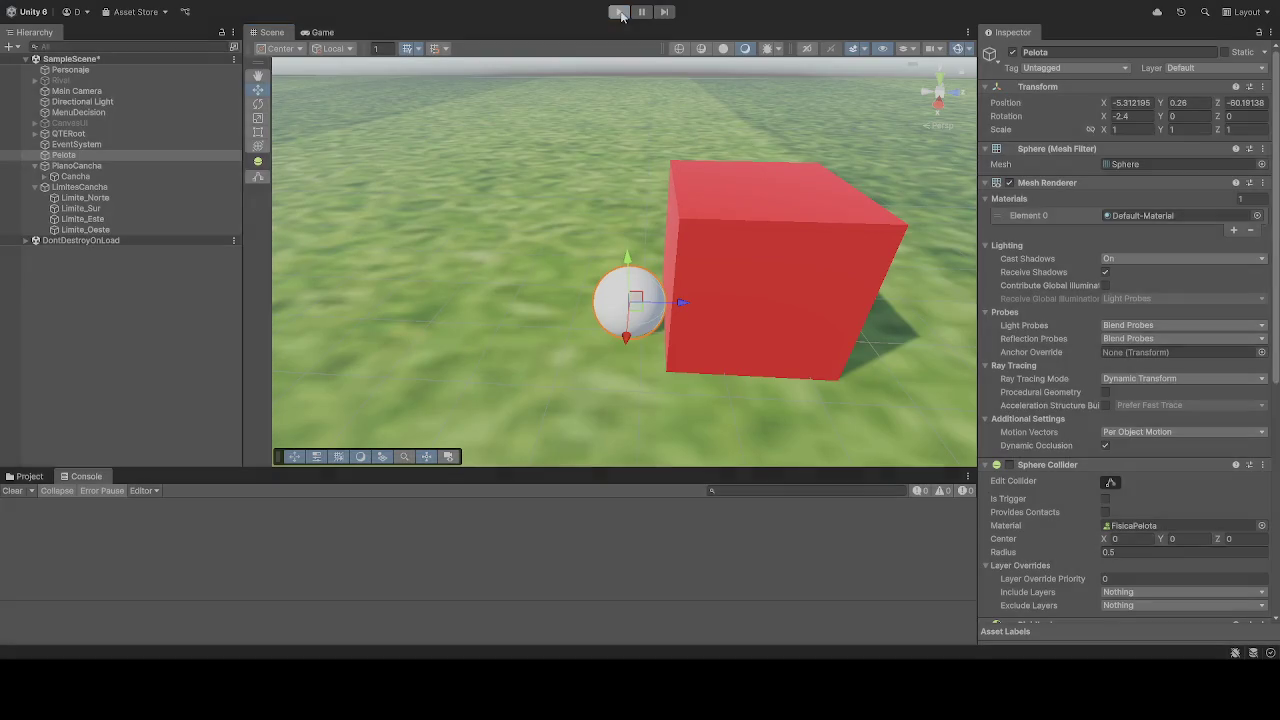
pyautogui.click(621, 14)
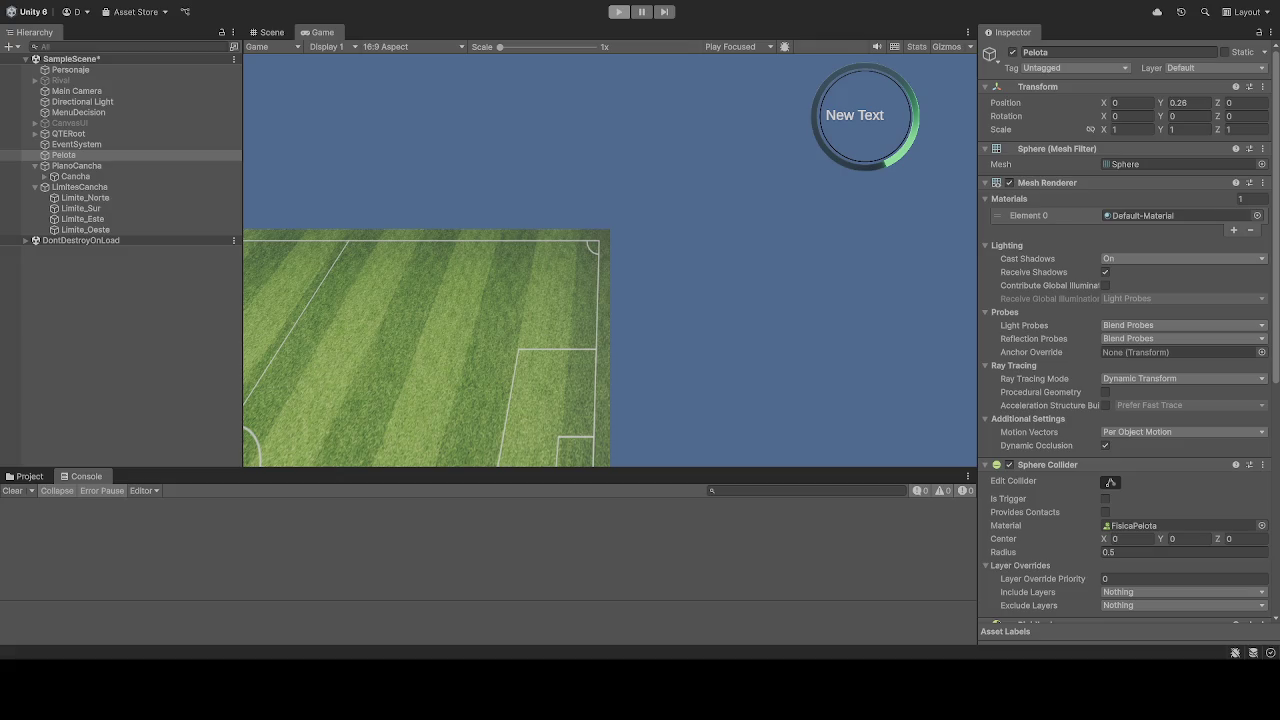
pyautogui.hotkey('ctrl', 'p')
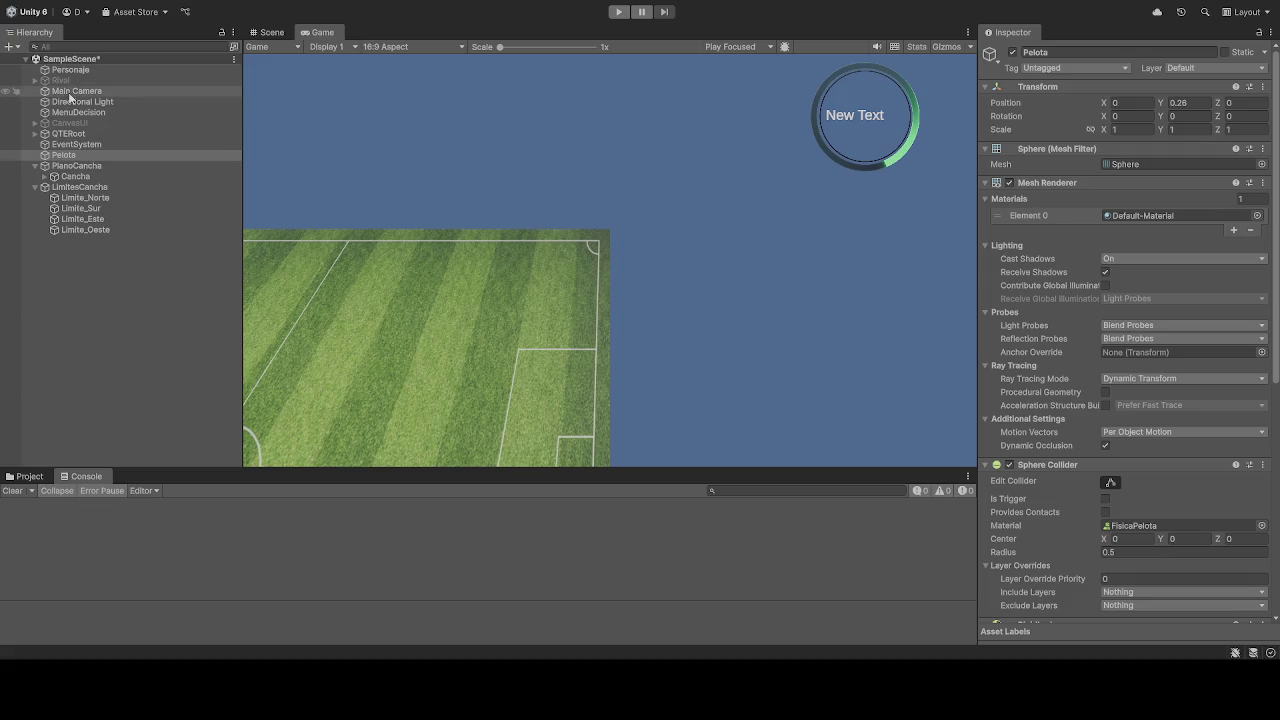
# Step: Select Rival, enable it in the Inspector, and click into its Position Z field
pyautogui.click(68, 81)
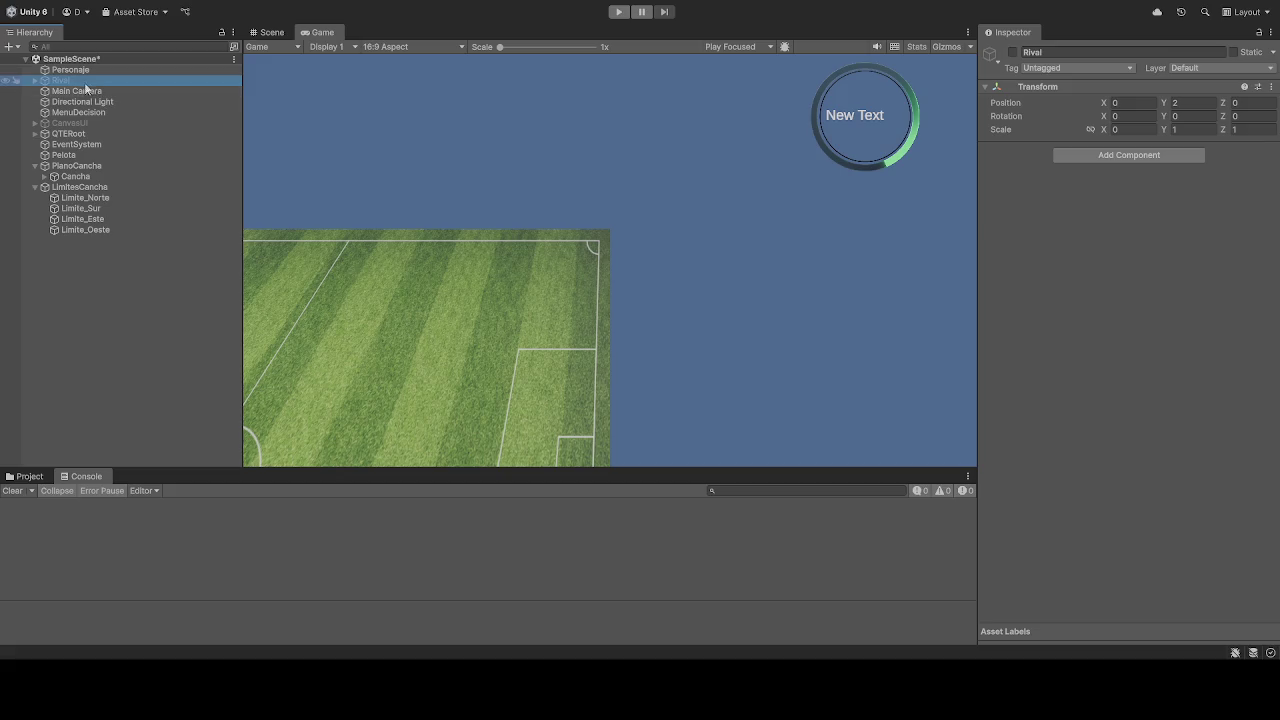
pyautogui.click(1011, 52)
pyautogui.click(1250, 103)
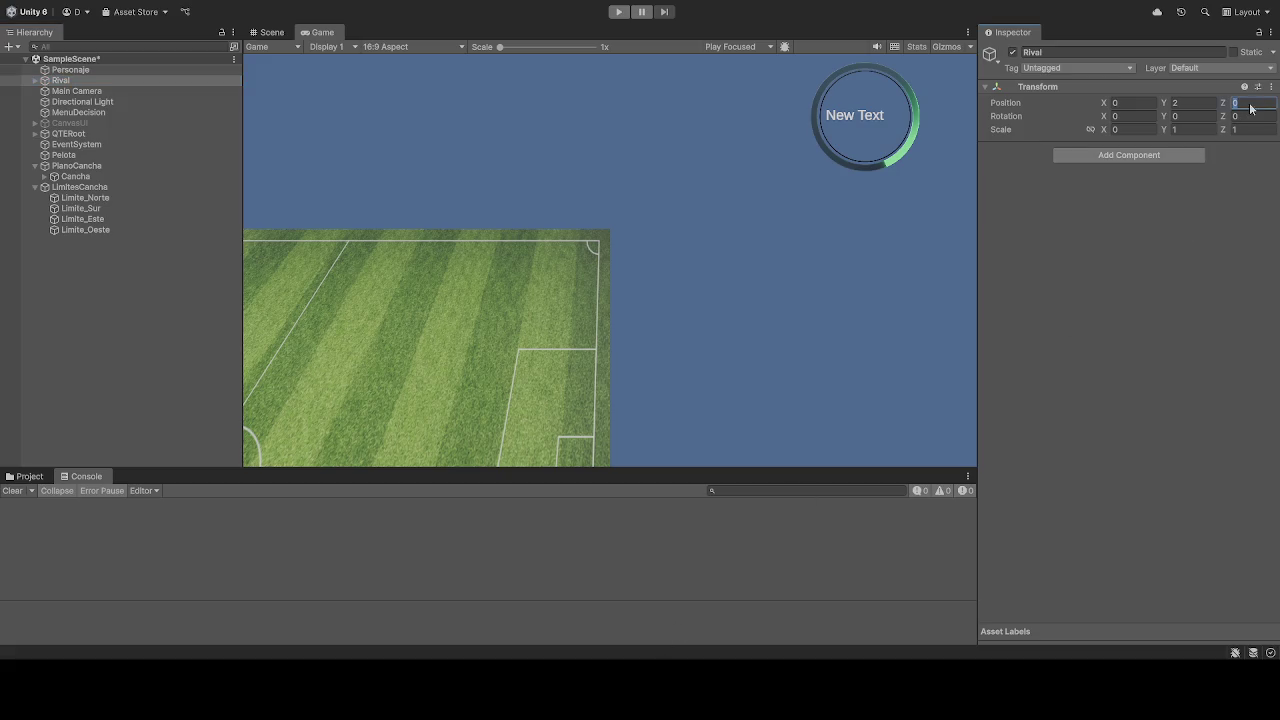
# Step: Check Personaje and Main Camera in the Hierarchy, then reselect Rival to edit its Position Z
pyautogui.click(72, 70)
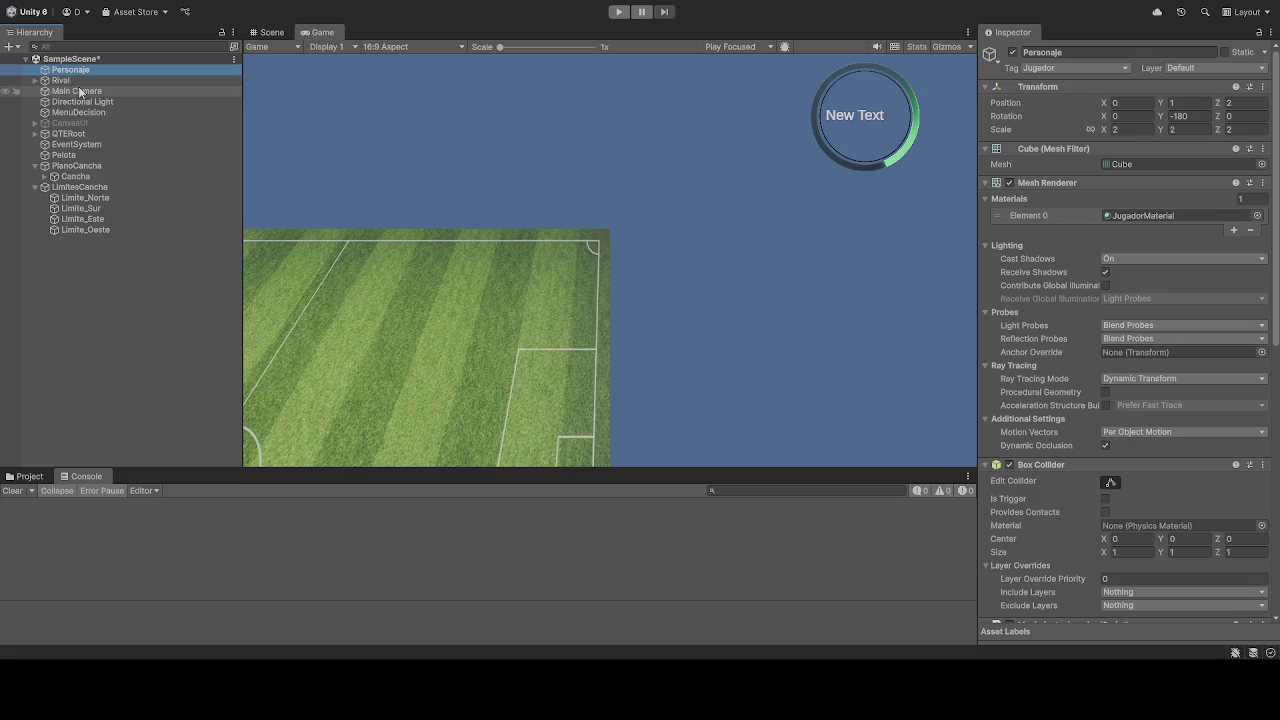
pyautogui.click(79, 90)
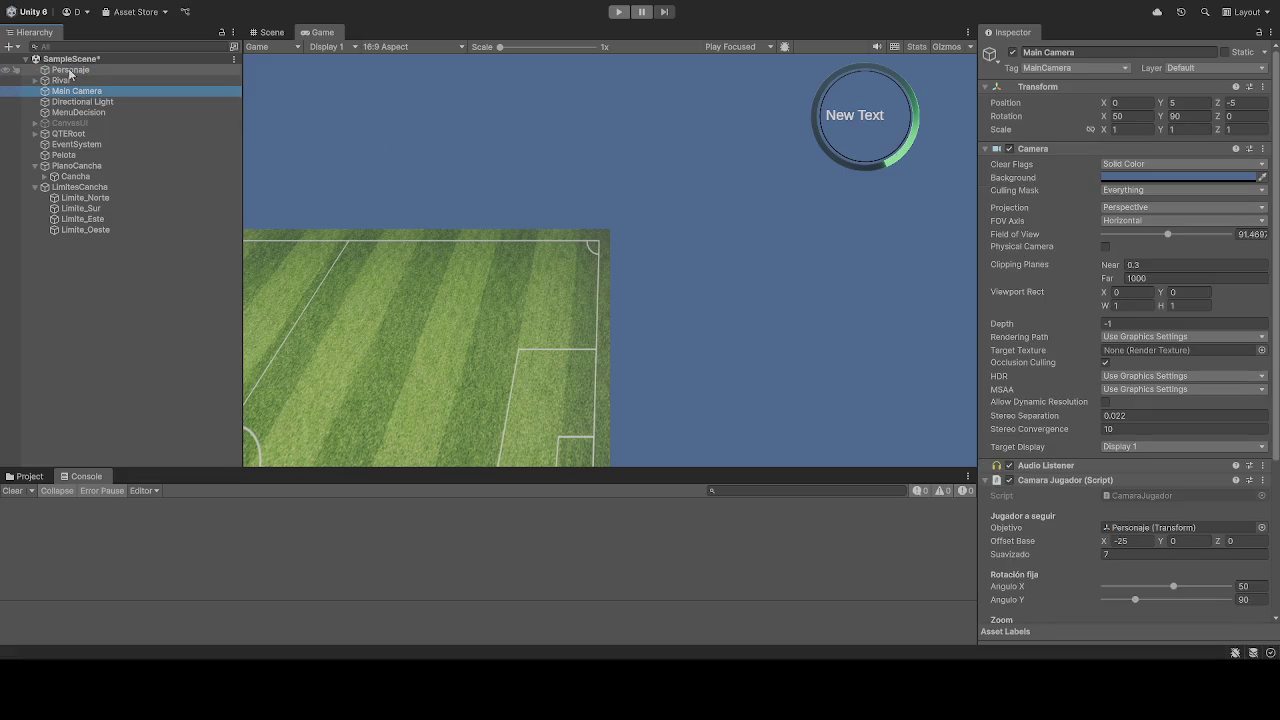
pyautogui.click(70, 70)
pyautogui.click(75, 80)
pyautogui.click(76, 60)
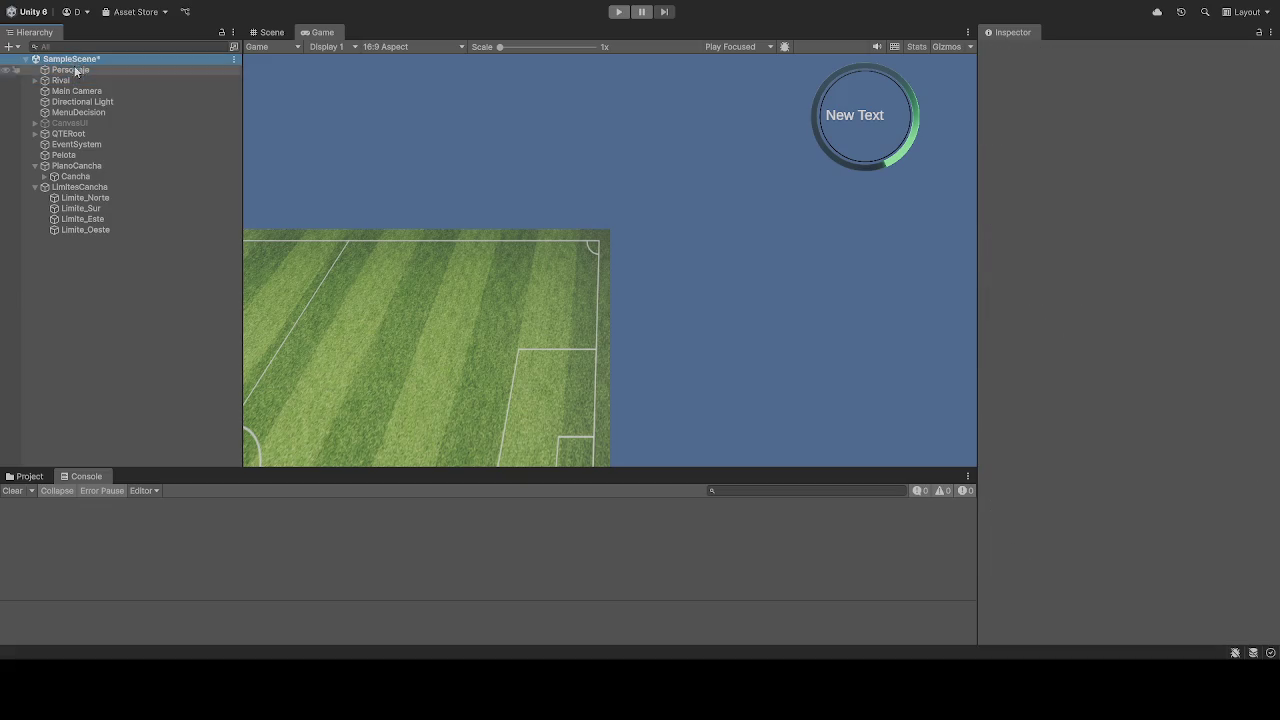
pyautogui.click(61, 80)
pyautogui.click(1251, 104)
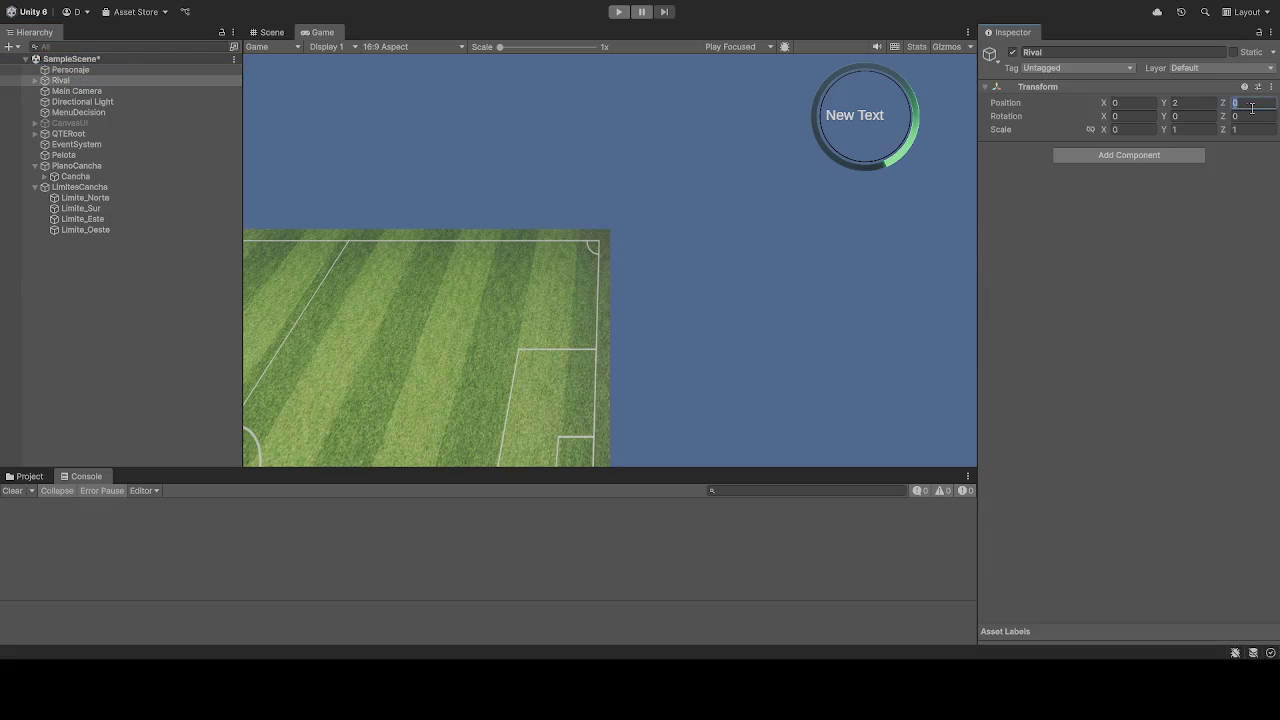
# Step: Enter 10 for Rival's Z, start the game, then change Position Z to -25
pyautogui.write('10')
pyautogui.click(619, 11)
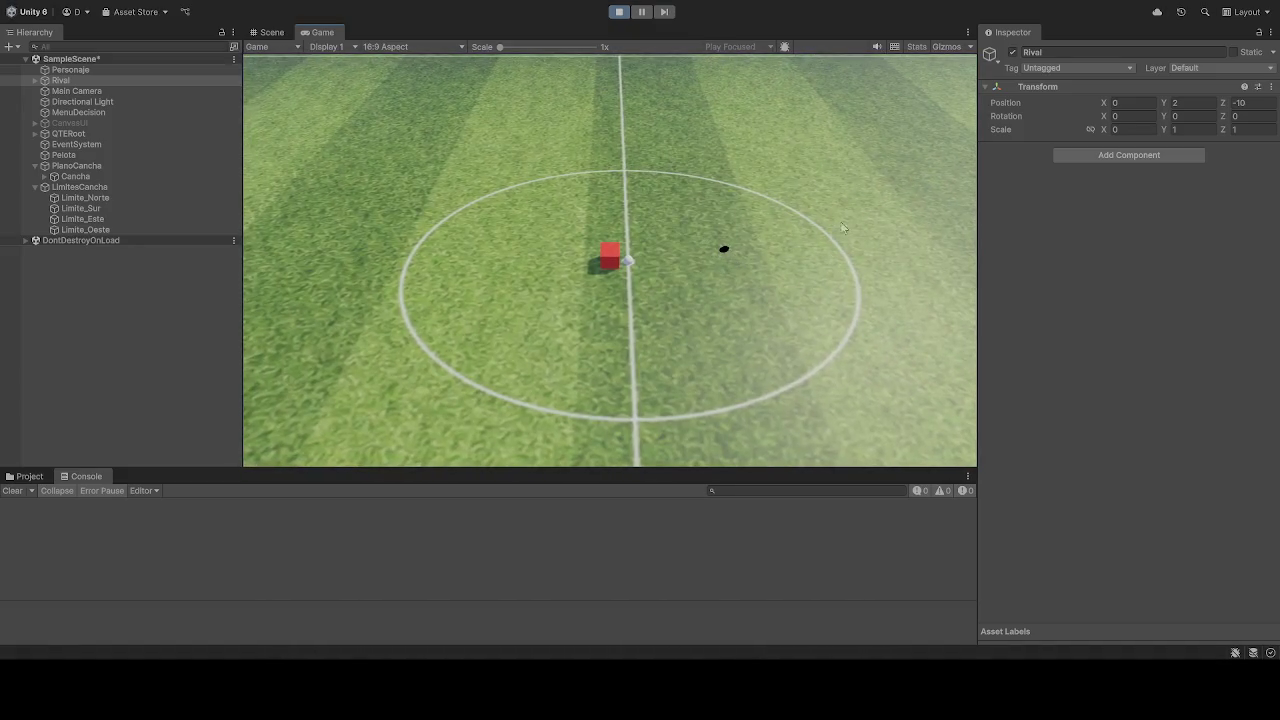
pyautogui.click(1271, 103)
pyautogui.write('-20')
pyautogui.press('BackSpace')
pyautogui.write('5')
pyautogui.press('Return')
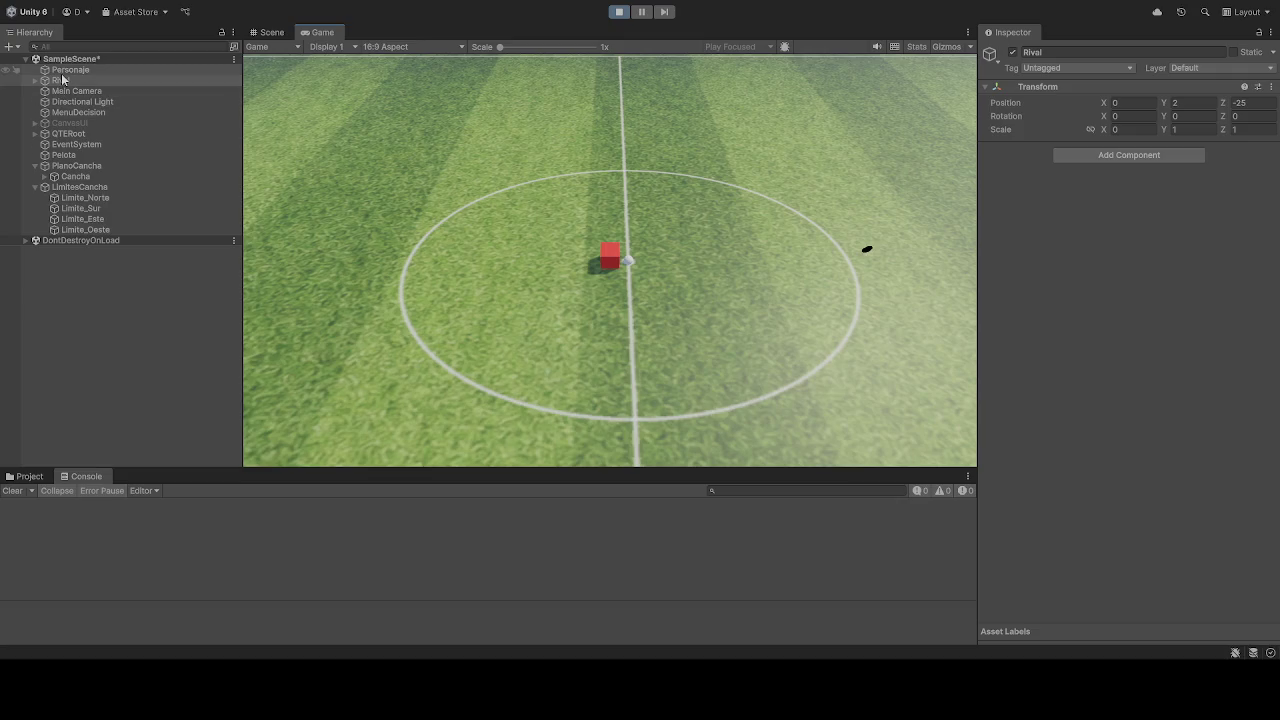
# Step: Compare with Personaje, reselect Rival, and stop the running game
pyautogui.click(70, 71)
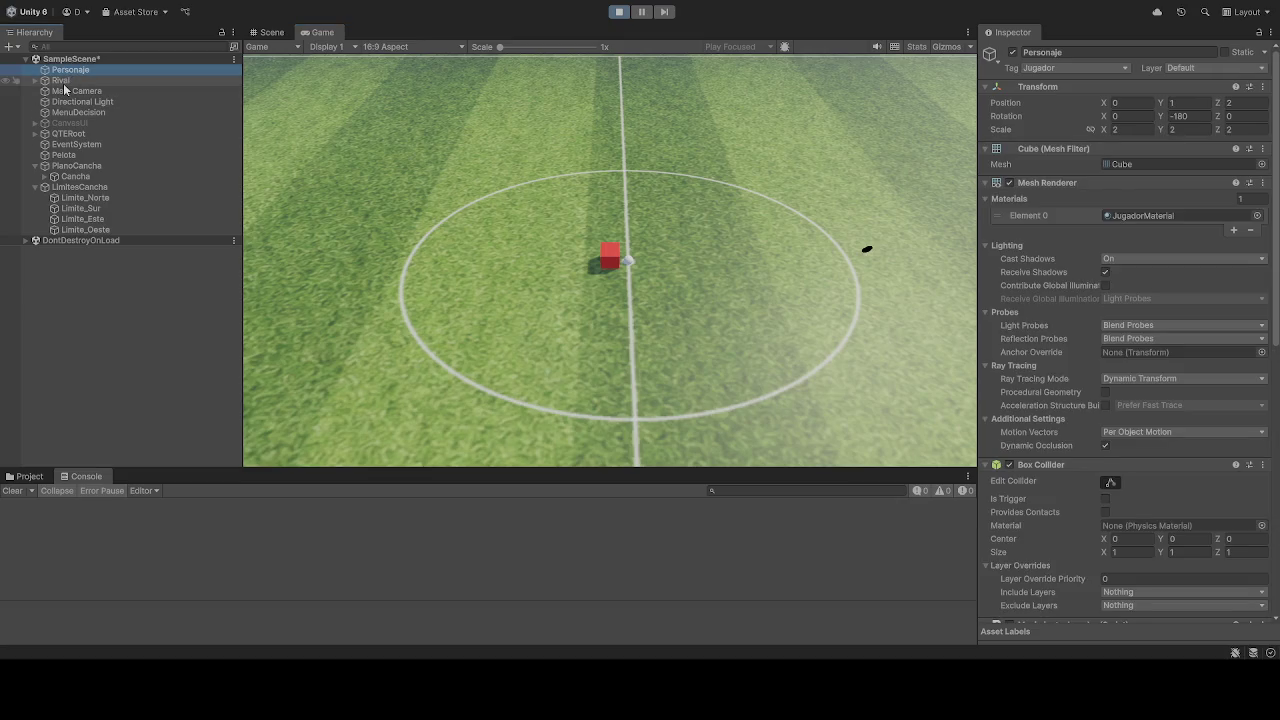
pyautogui.click(64, 82)
pyautogui.click(620, 13)
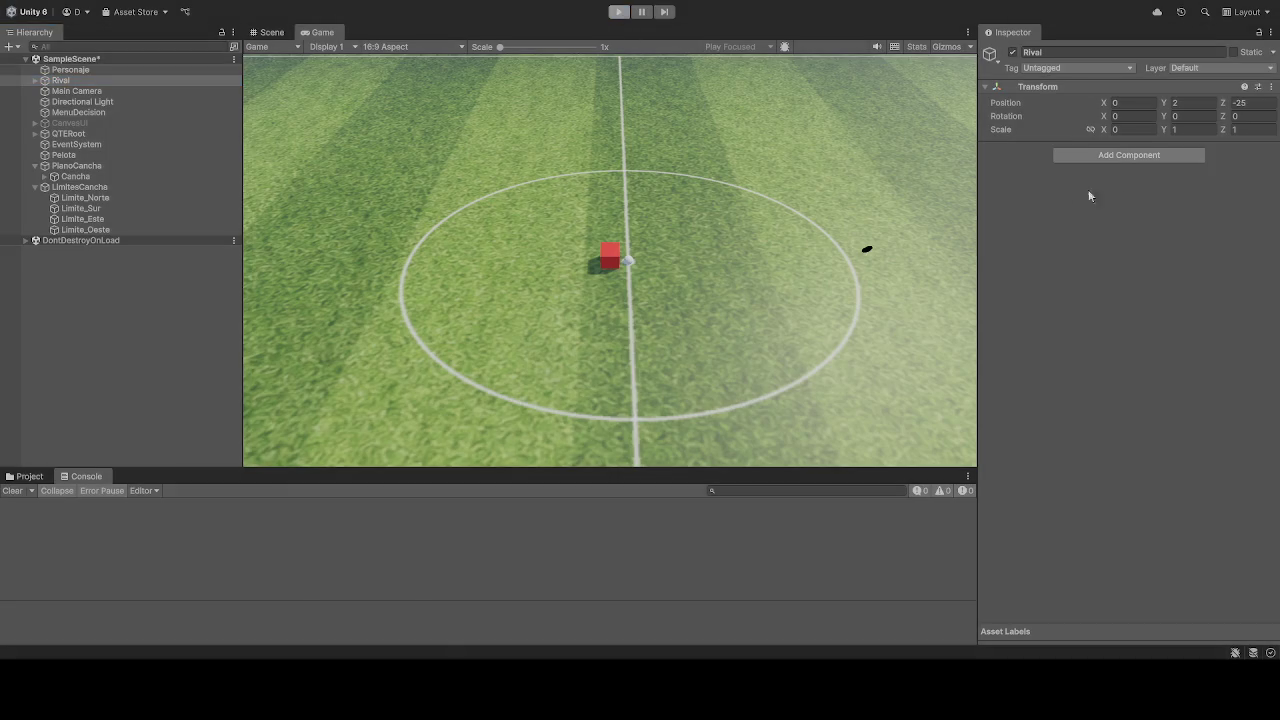
# Step: Set Rival's Position Z to -25
pyautogui.click(1267, 104)
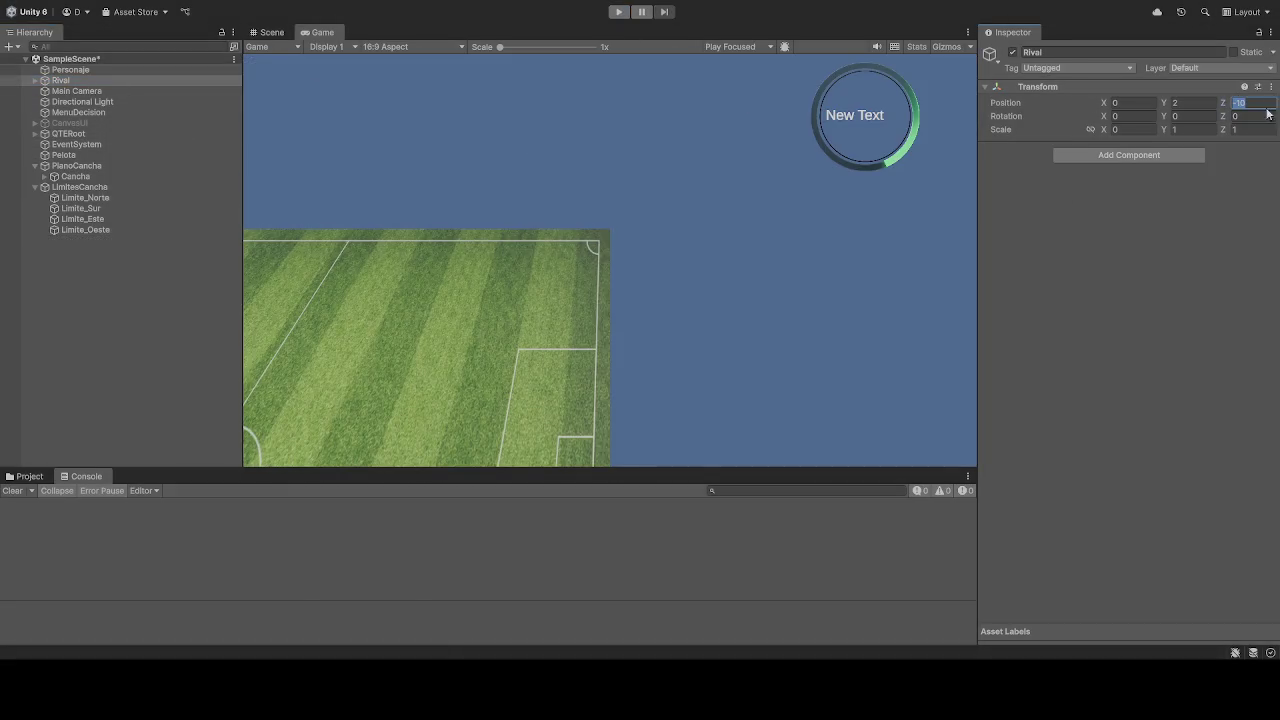
pyautogui.write('-25')
pyautogui.press('Return')
# Step: Compare Rival with Personaje in the Hierarchy, then show the project's Assets folder
pyautogui.click(73, 72)
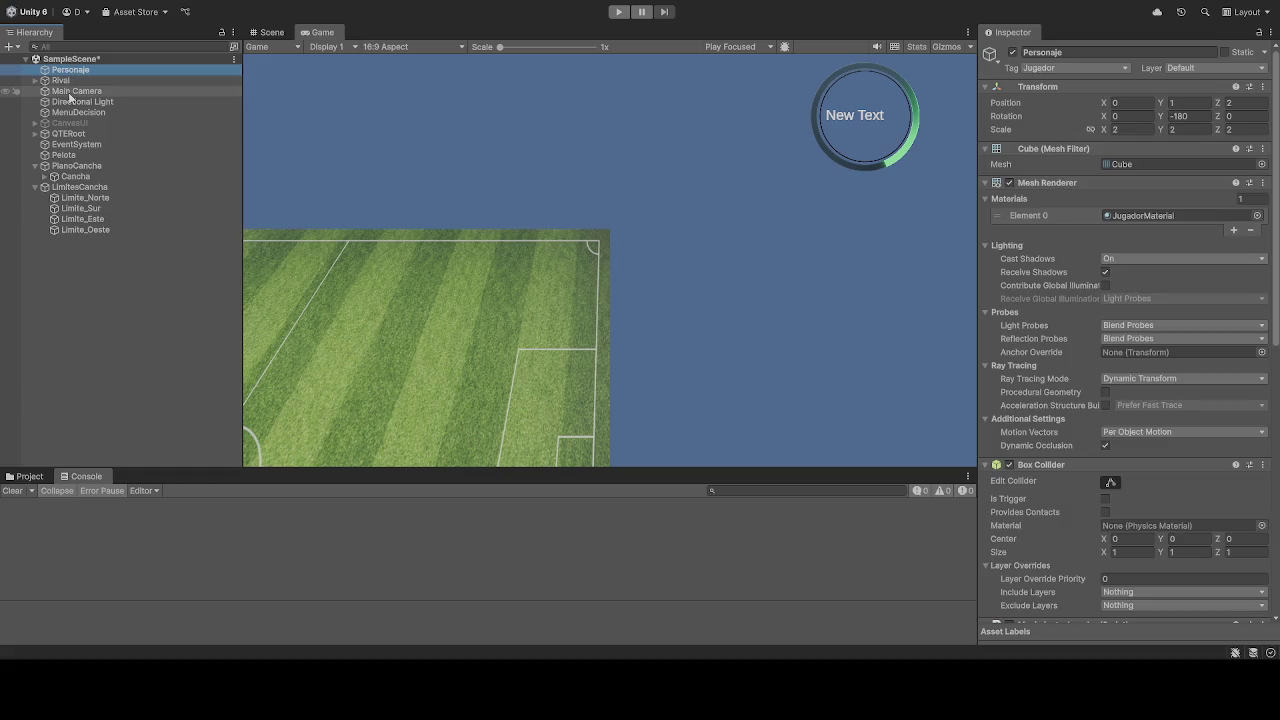
pyautogui.click(62, 80)
pyautogui.click(68, 72)
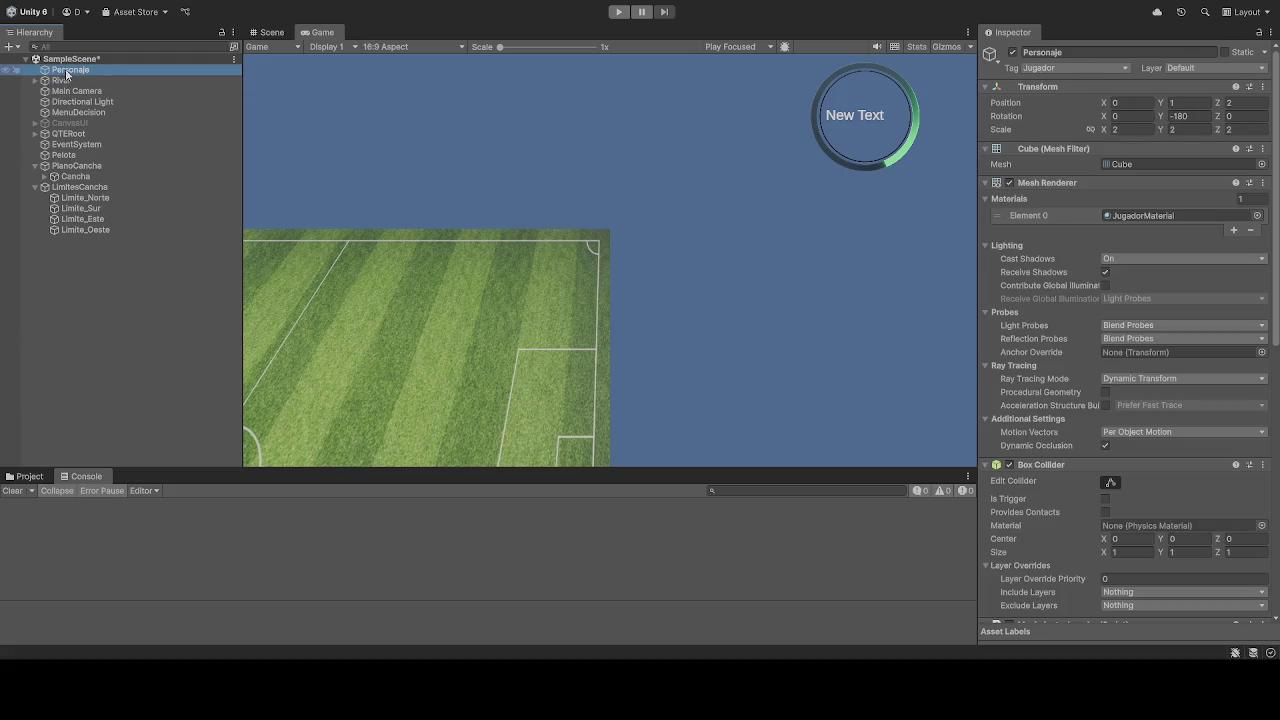
pyautogui.click(66, 80)
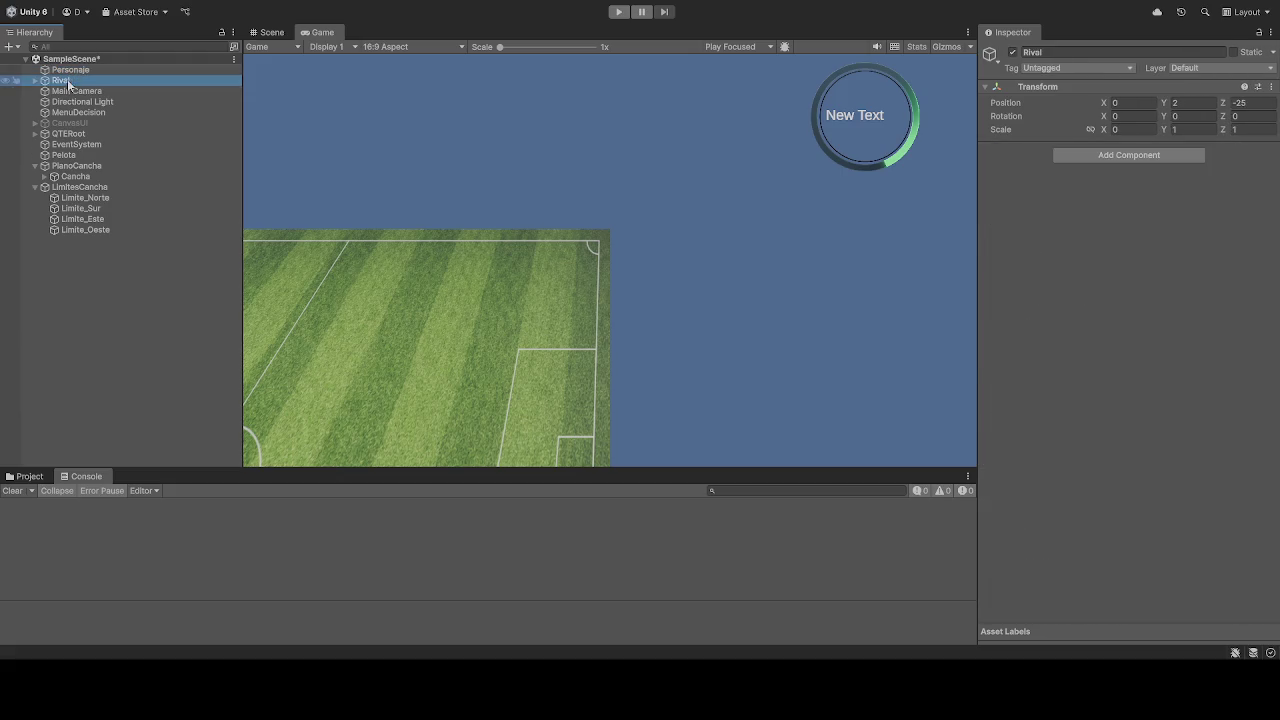
pyautogui.click(70, 72)
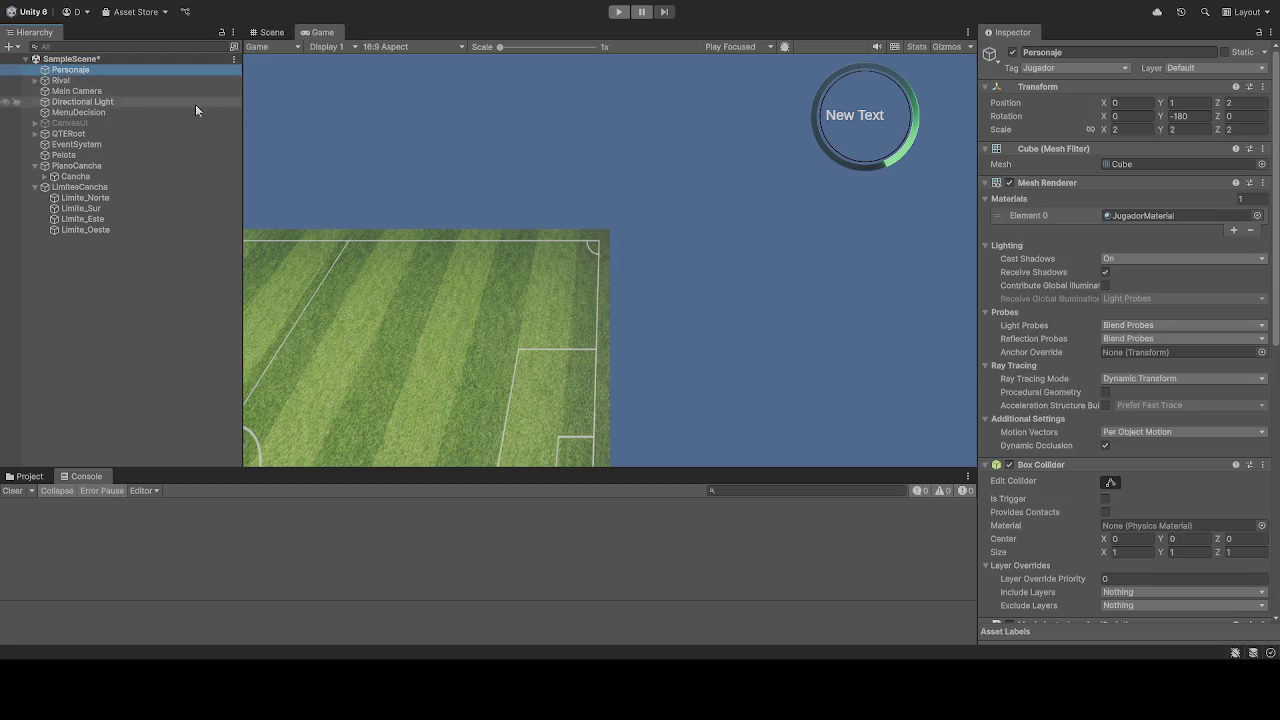
pyautogui.click(29, 476)
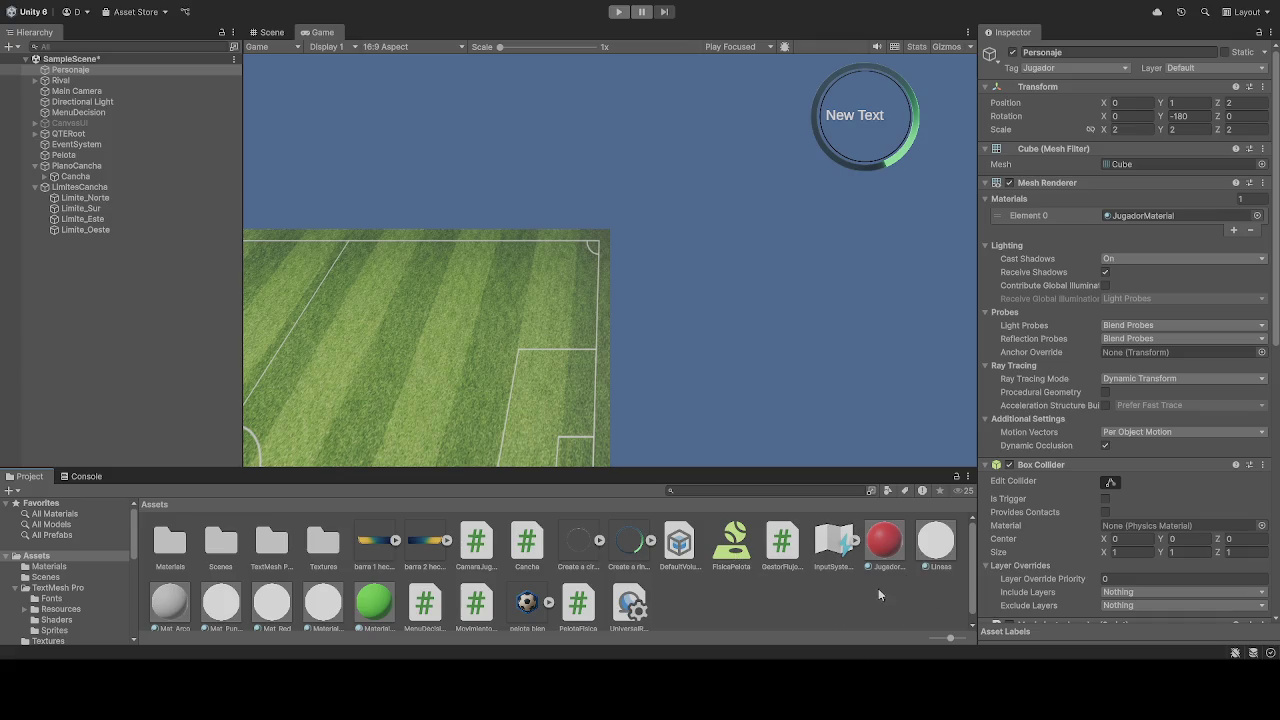
# Step: Add a new material named 'Rival' to the Assets folder, saved as Assets/Rival.mat
pyautogui.scroll(-1, 830, 599)
pyautogui.click(770, 582)
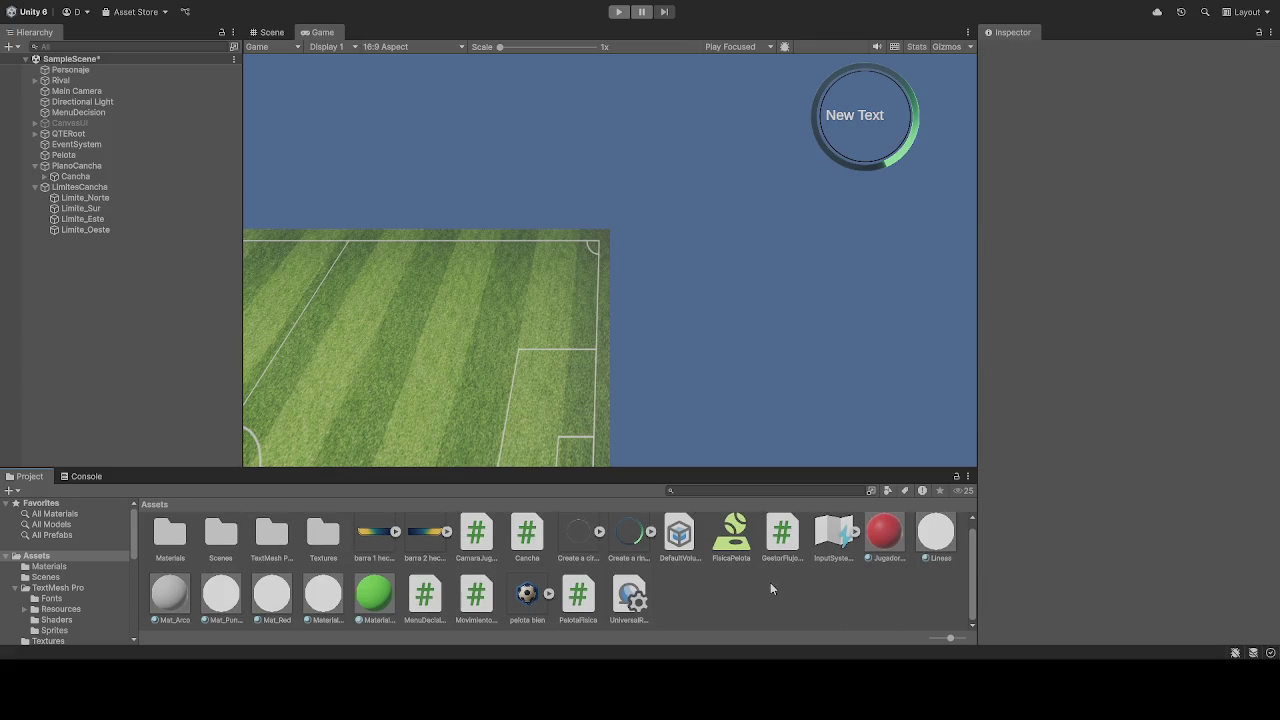
pyautogui.click(884, 535)
pyautogui.click(692, 602)
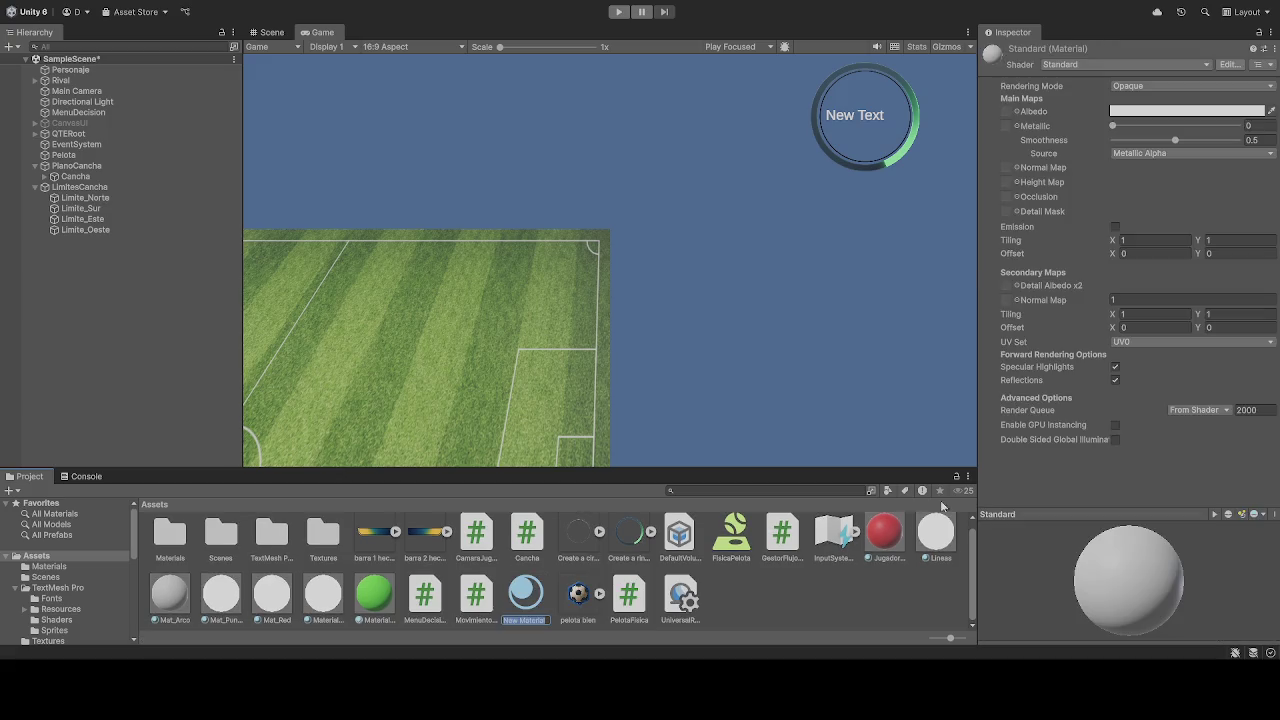
pyautogui.write('Rival')
pyautogui.press('Return')
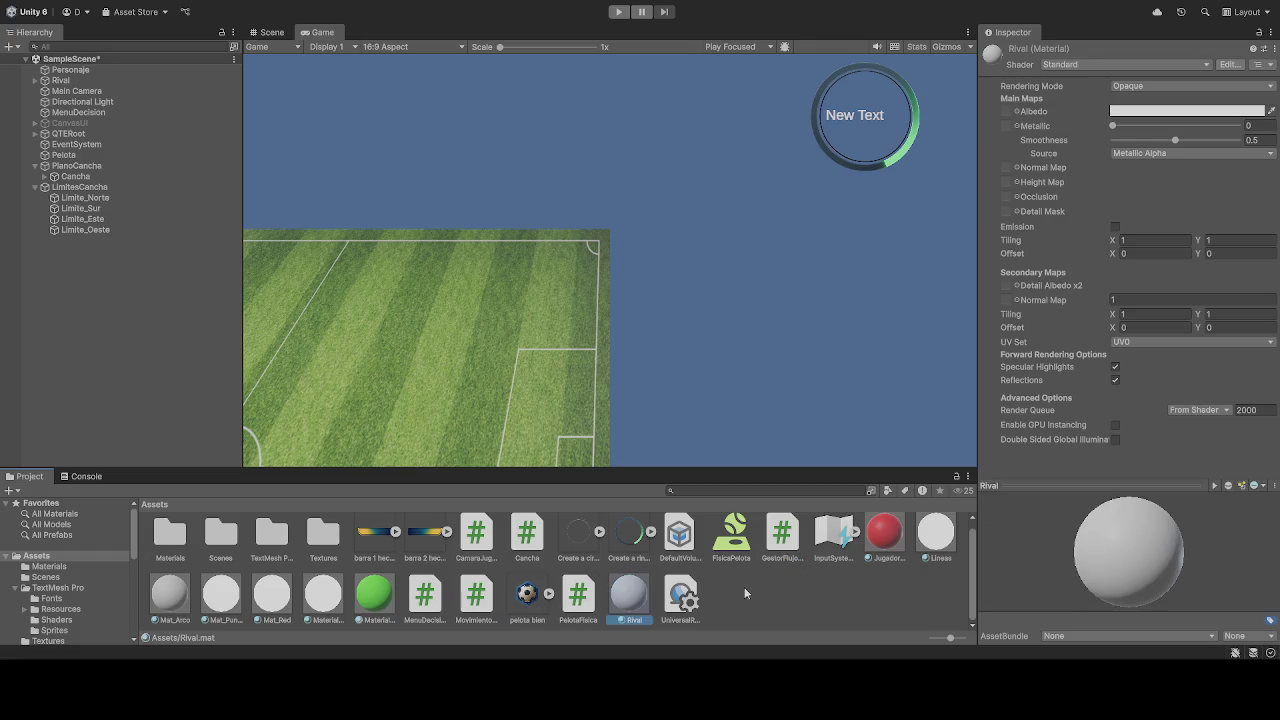
# Step: Give the Rival material a deep blue Albedo colour and drag it onto the Rival object
pyautogui.click(1271, 112)
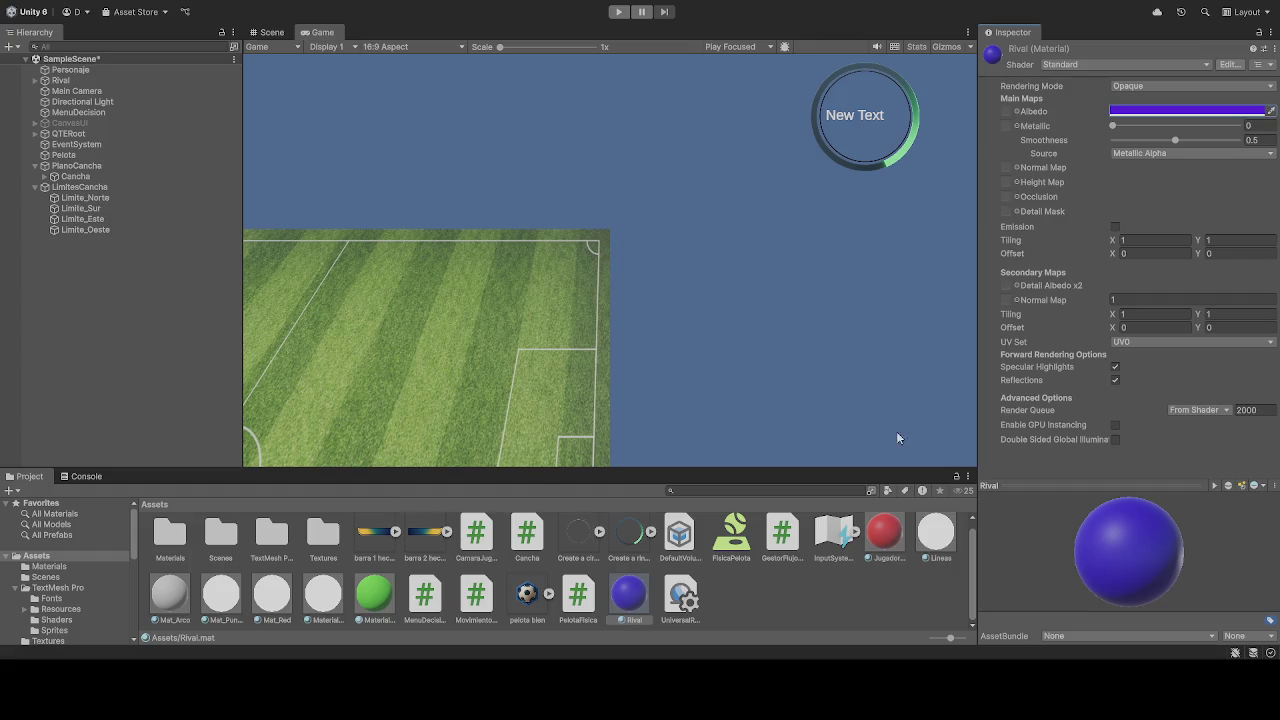
pyautogui.click(770, 635)
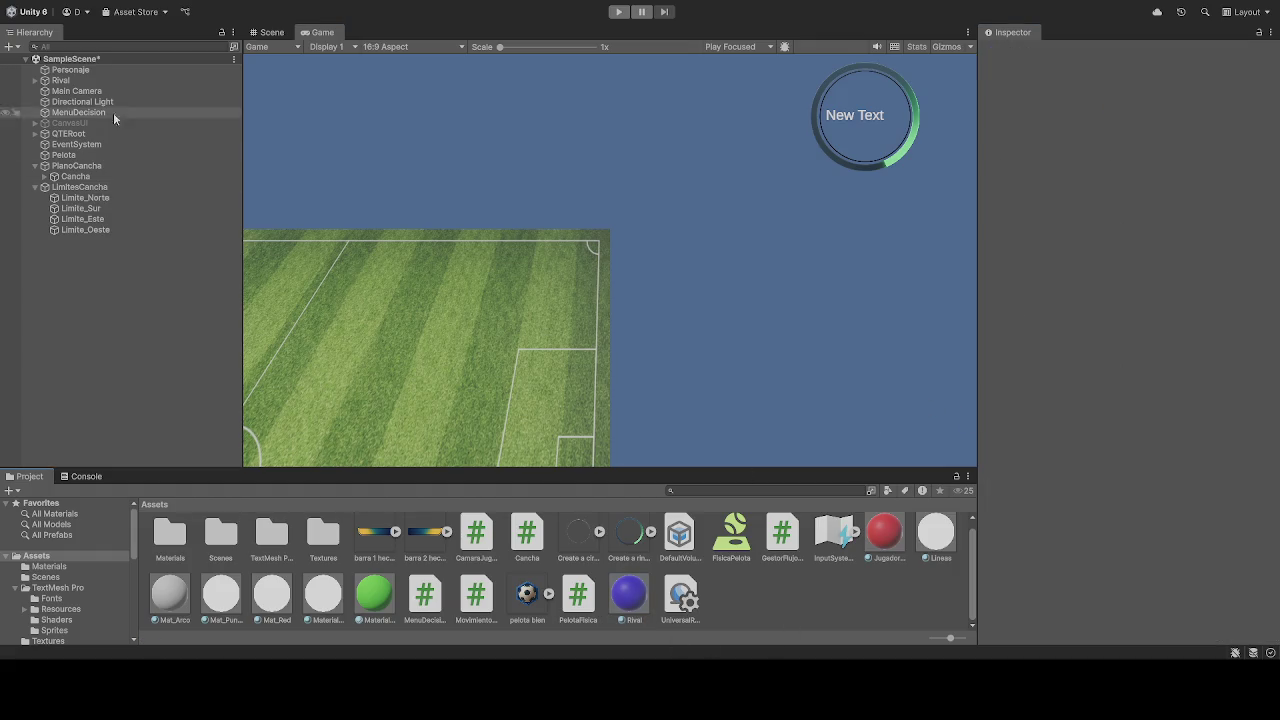
pyautogui.click(62, 80)
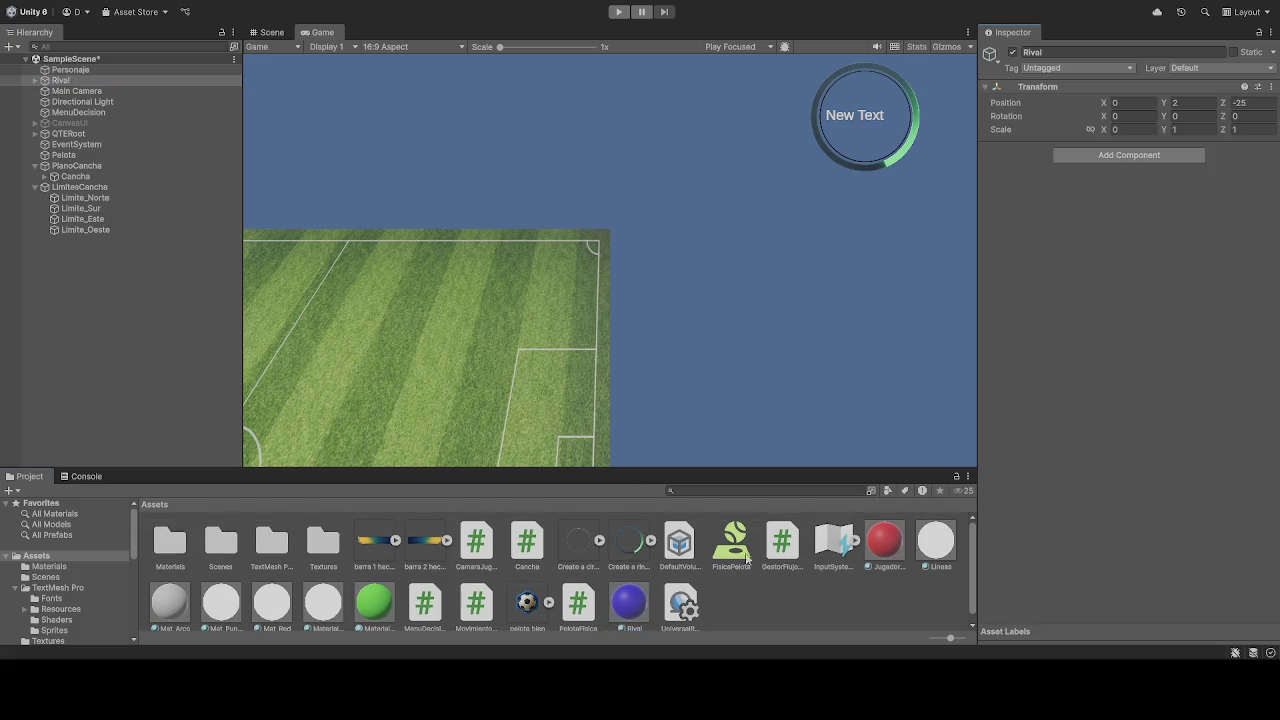
pyautogui.moveTo(629, 595)
pyautogui.mouseDown()
pyautogui.moveTo(1094, 160)
pyautogui.moveTo(1122, 231)
pyautogui.mouseUp()
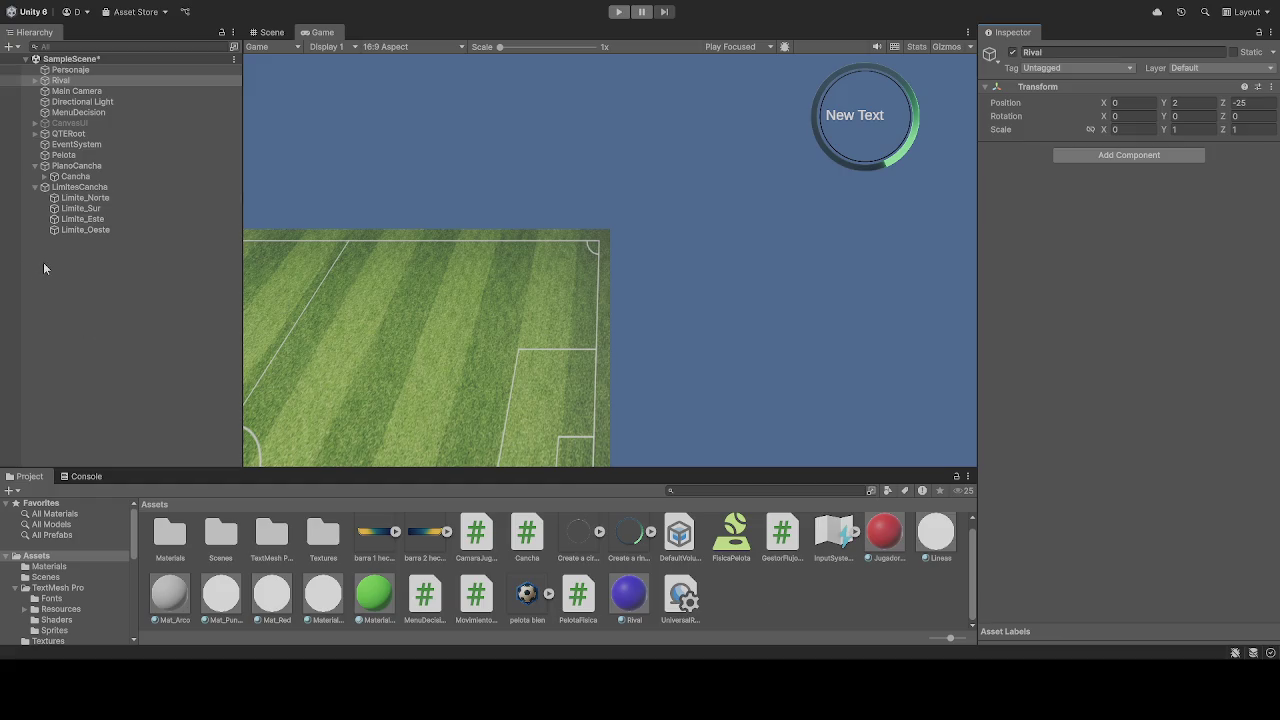
pyautogui.click(70, 70)
pyautogui.click(62, 80)
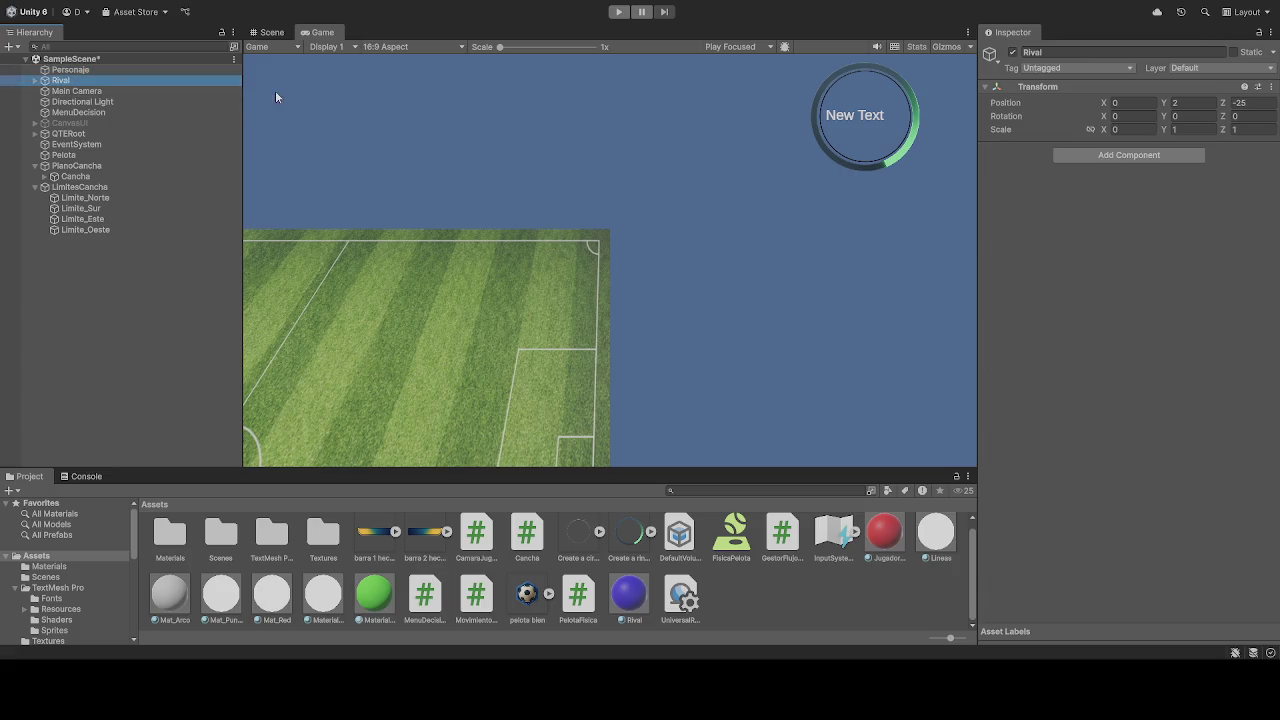
pyautogui.click(80, 71)
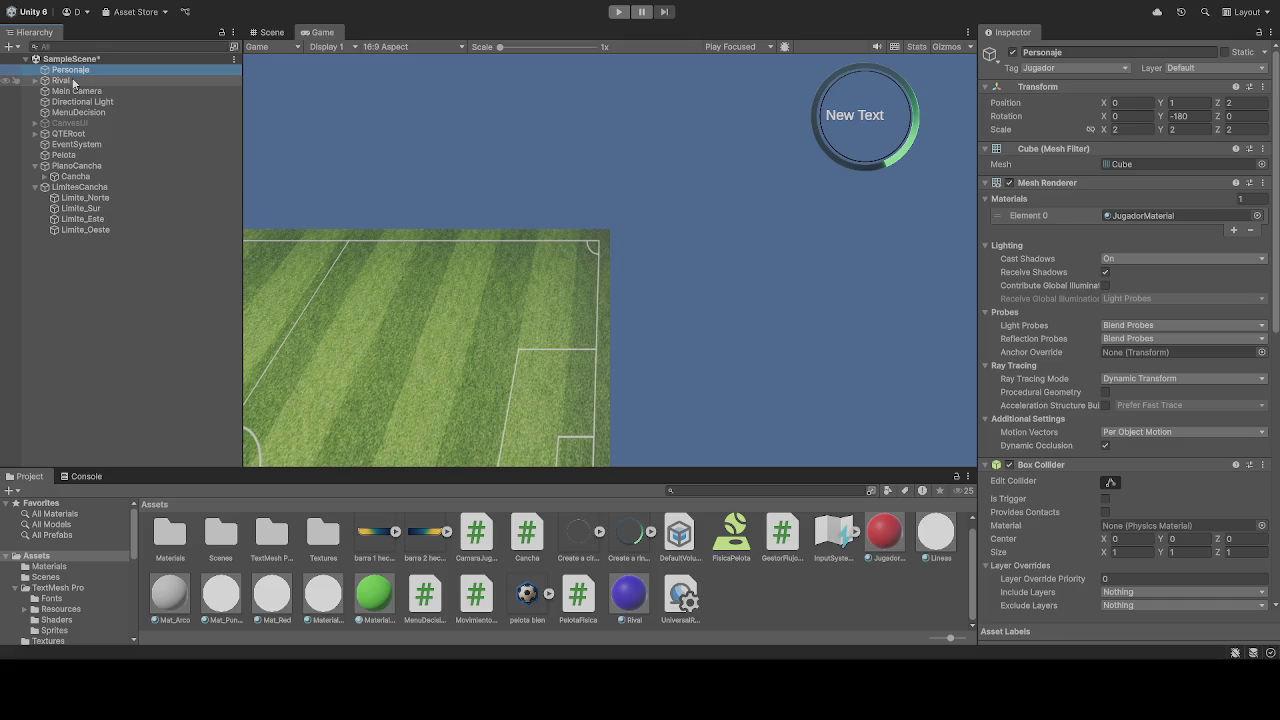
pyautogui.click(72, 82)
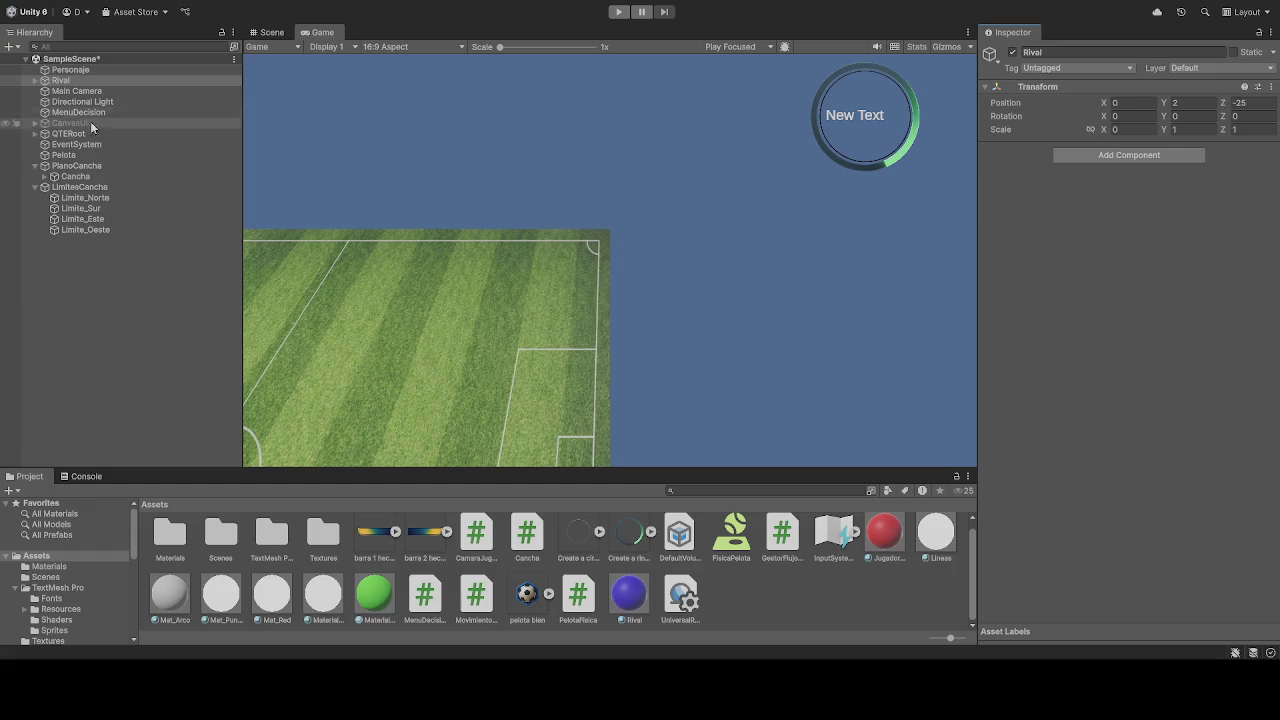
pyautogui.click(70, 70)
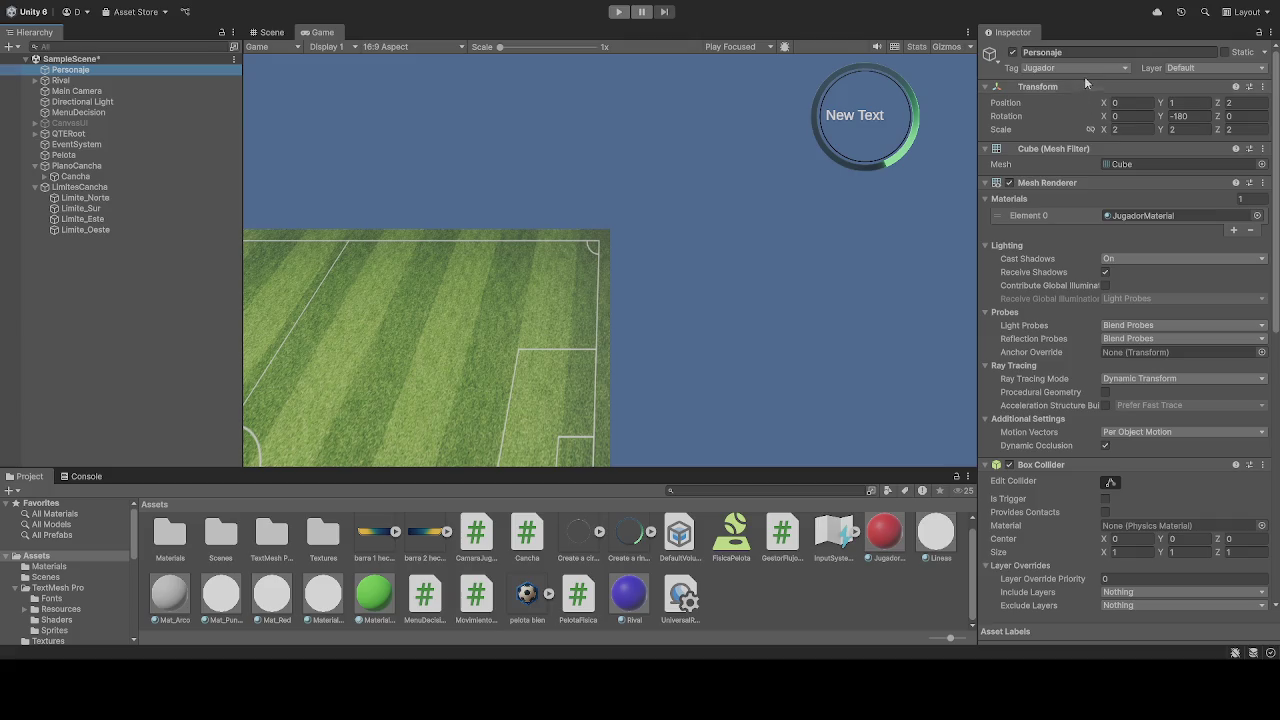
pyautogui.scroll(-10, 1126, 333)
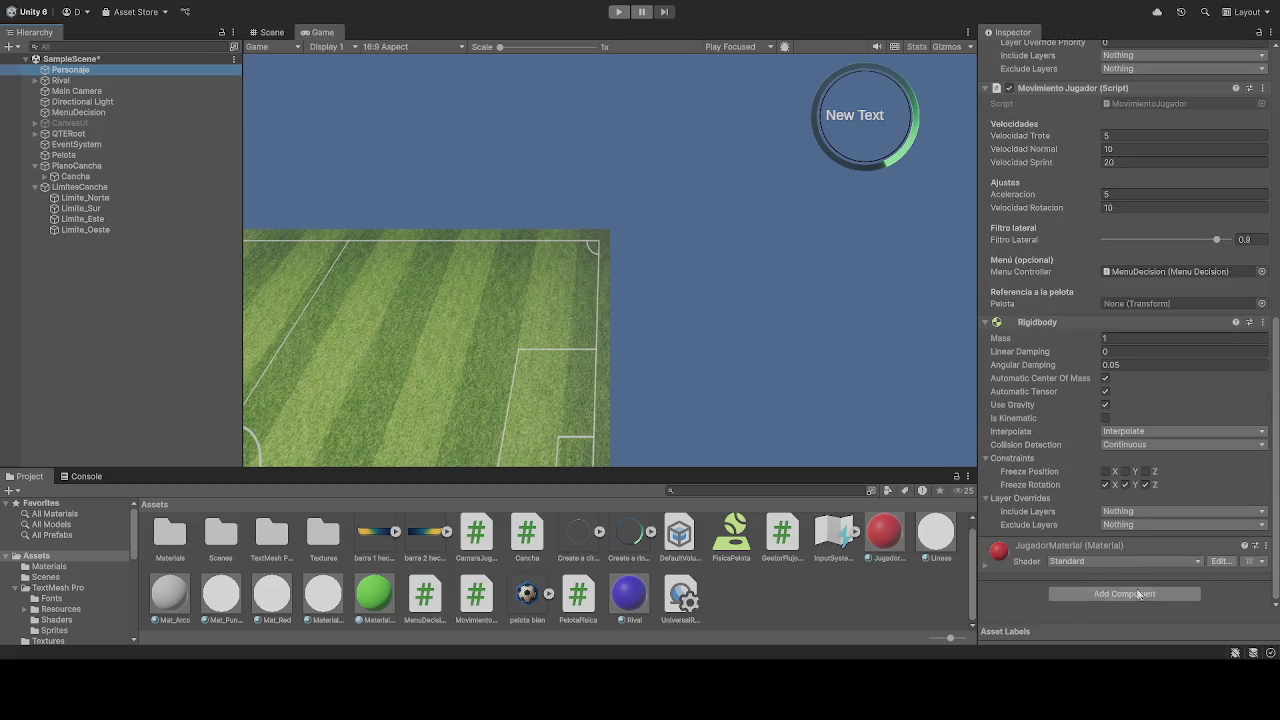
pyautogui.click(1137, 594)
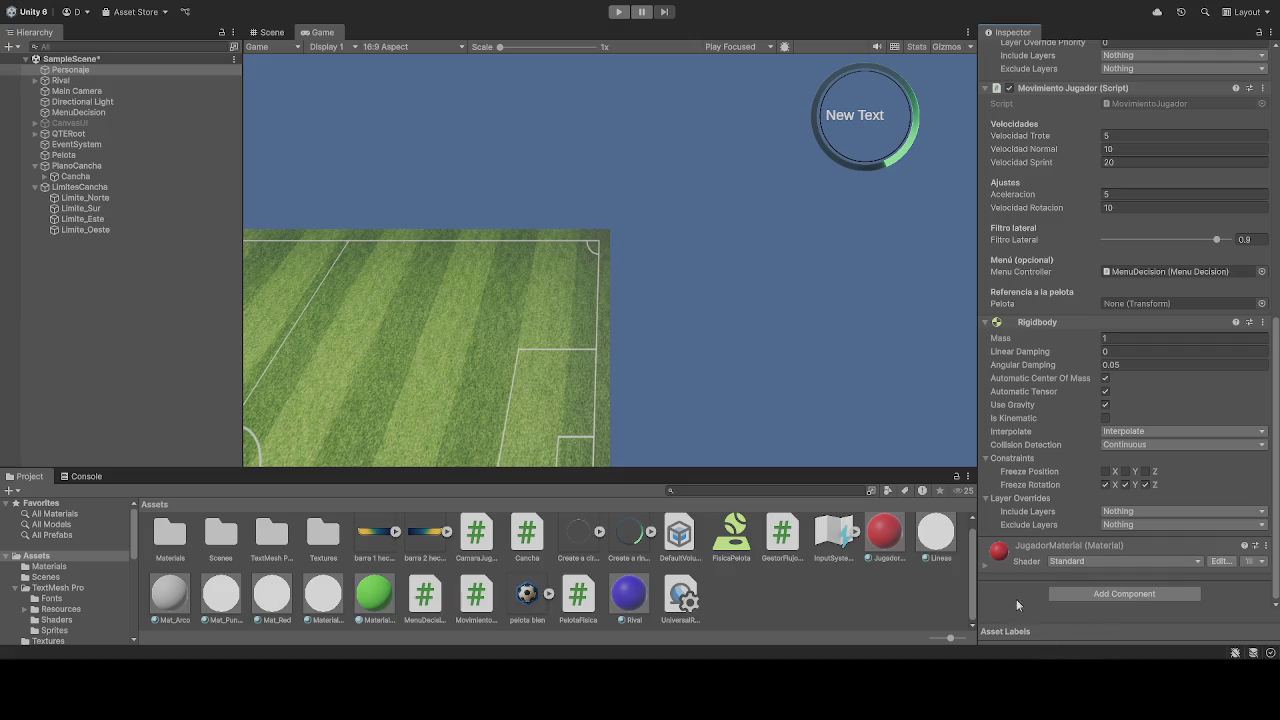
pyautogui.click(88, 81)
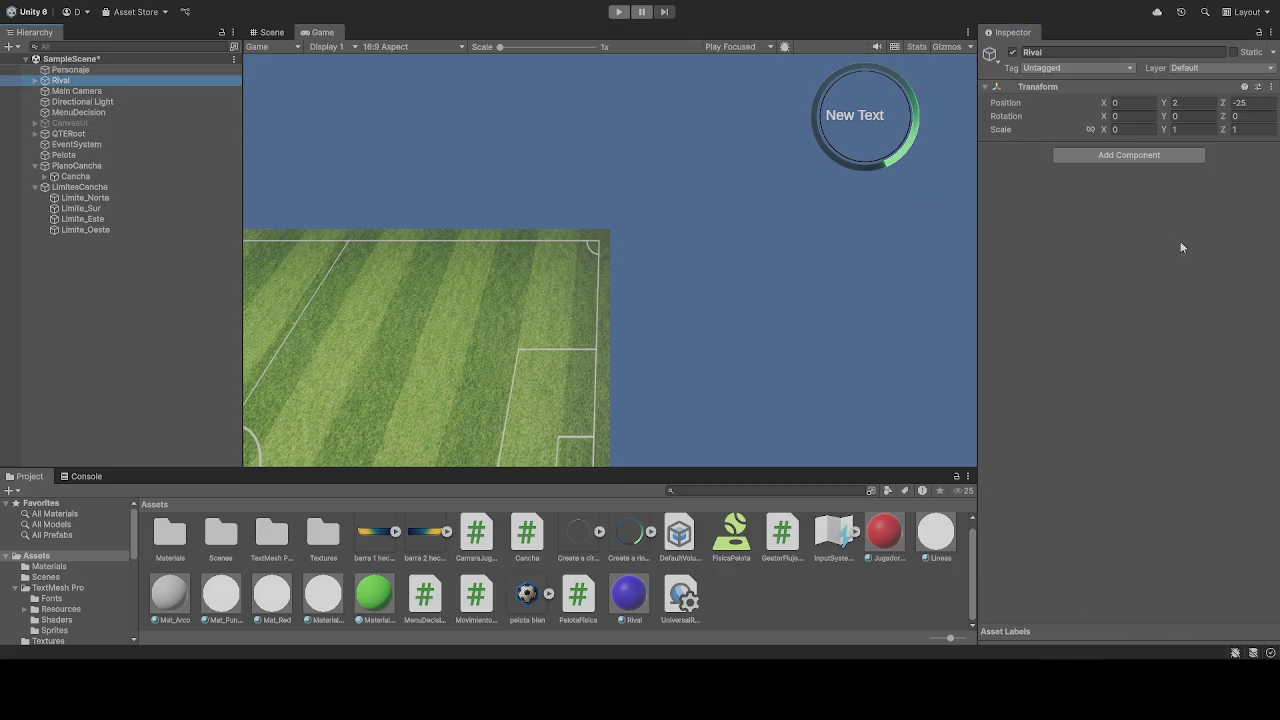
# Step: Expand the Rival object and select its child sphere, also named Rival
pyautogui.click(1146, 155)
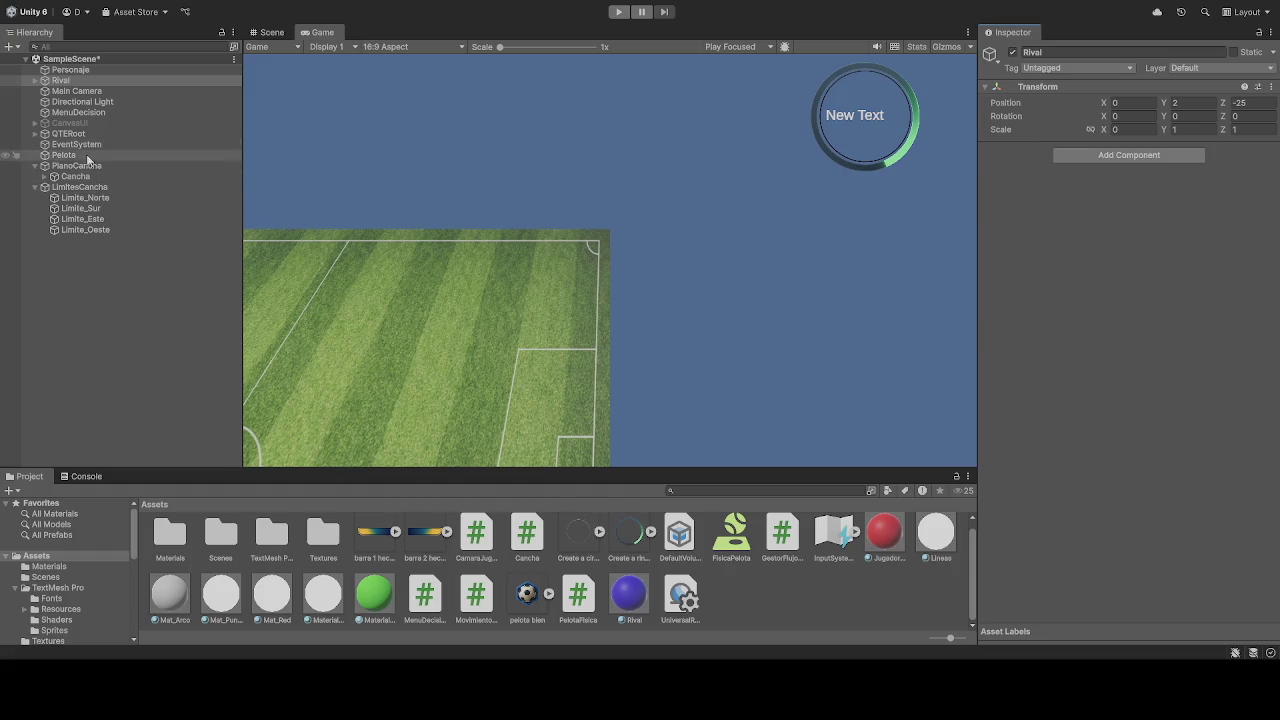
pyautogui.click(36, 80)
pyautogui.click(73, 92)
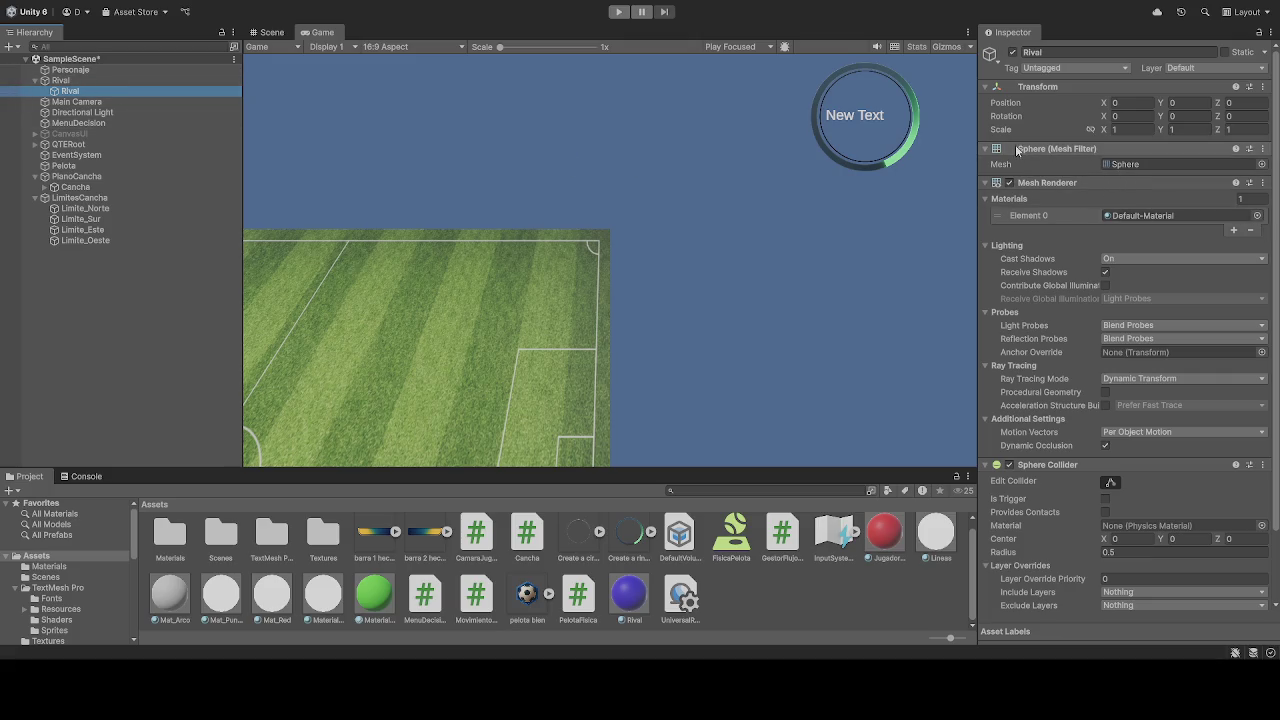
# Step: Switch the child Rival's mesh to Cube, assign the blue Rival material, and run a quick play test
pyautogui.click(1158, 167)
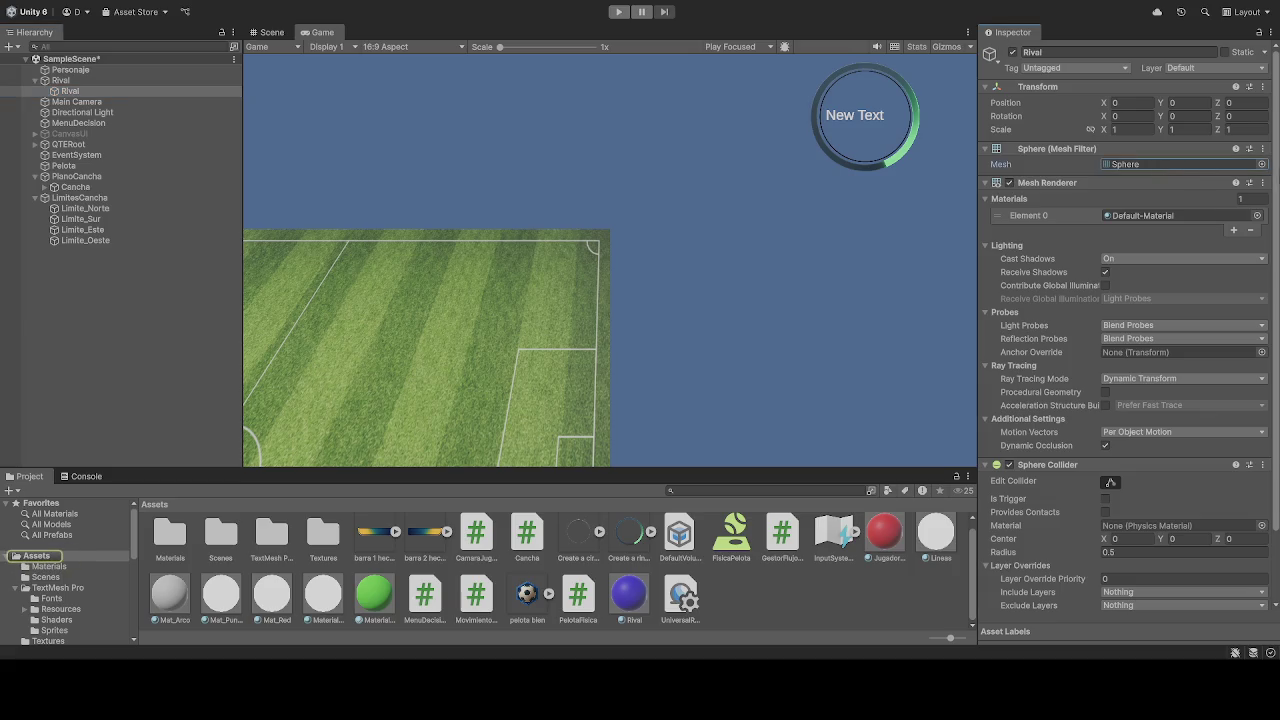
pyautogui.click(1258, 167)
pyautogui.click(1180, 202)
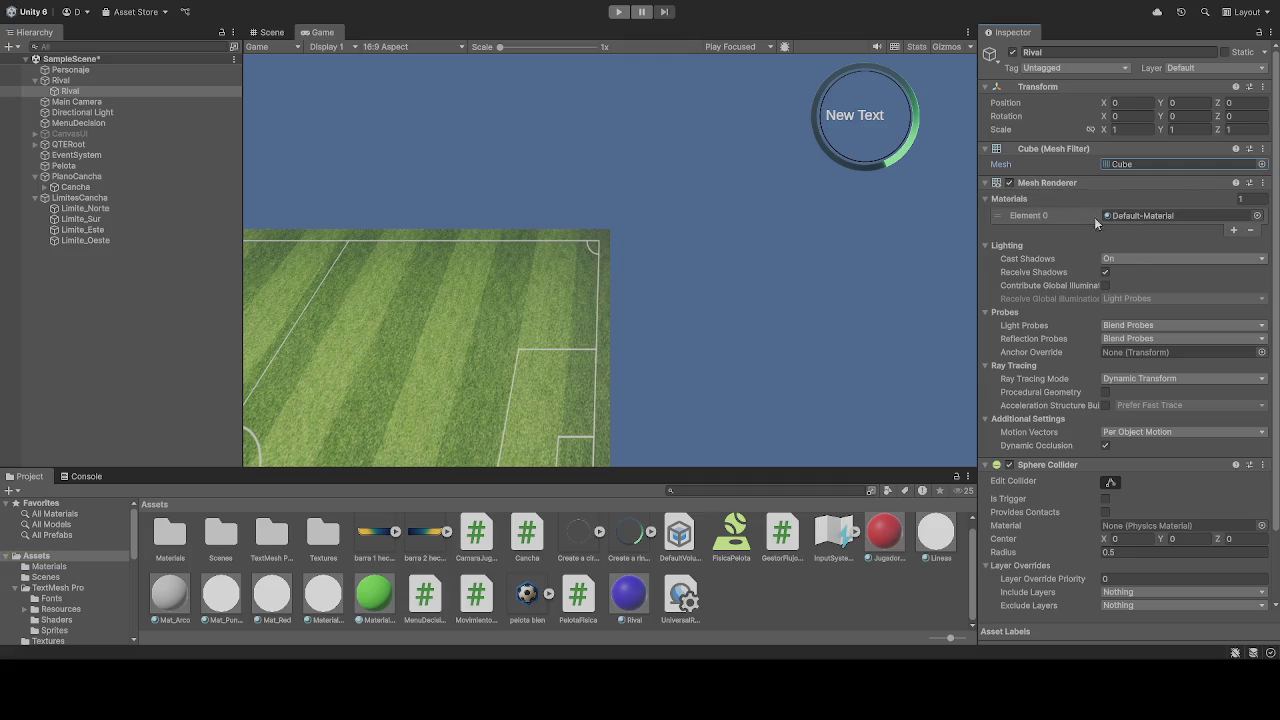
pyautogui.moveTo(632, 600)
pyautogui.mouseDown()
pyautogui.moveTo(1156, 325)
pyautogui.moveTo(1156, 217)
pyautogui.mouseUp()
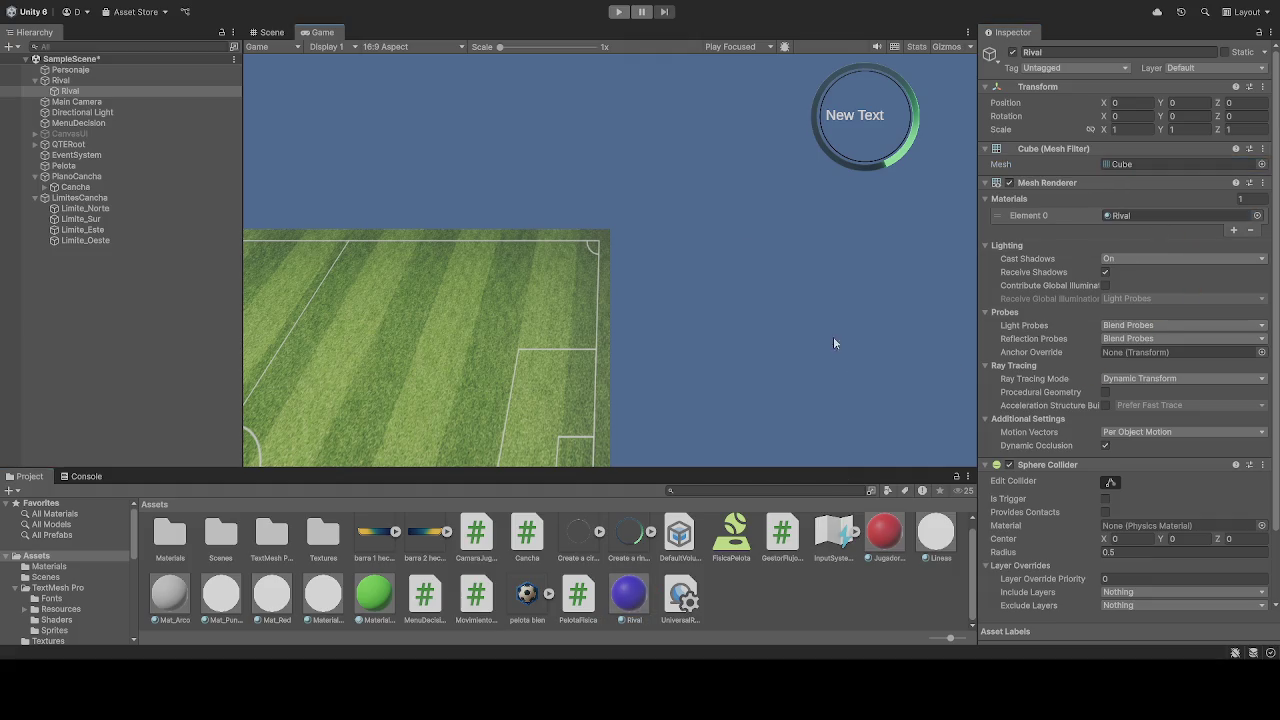
pyautogui.click(619, 11)
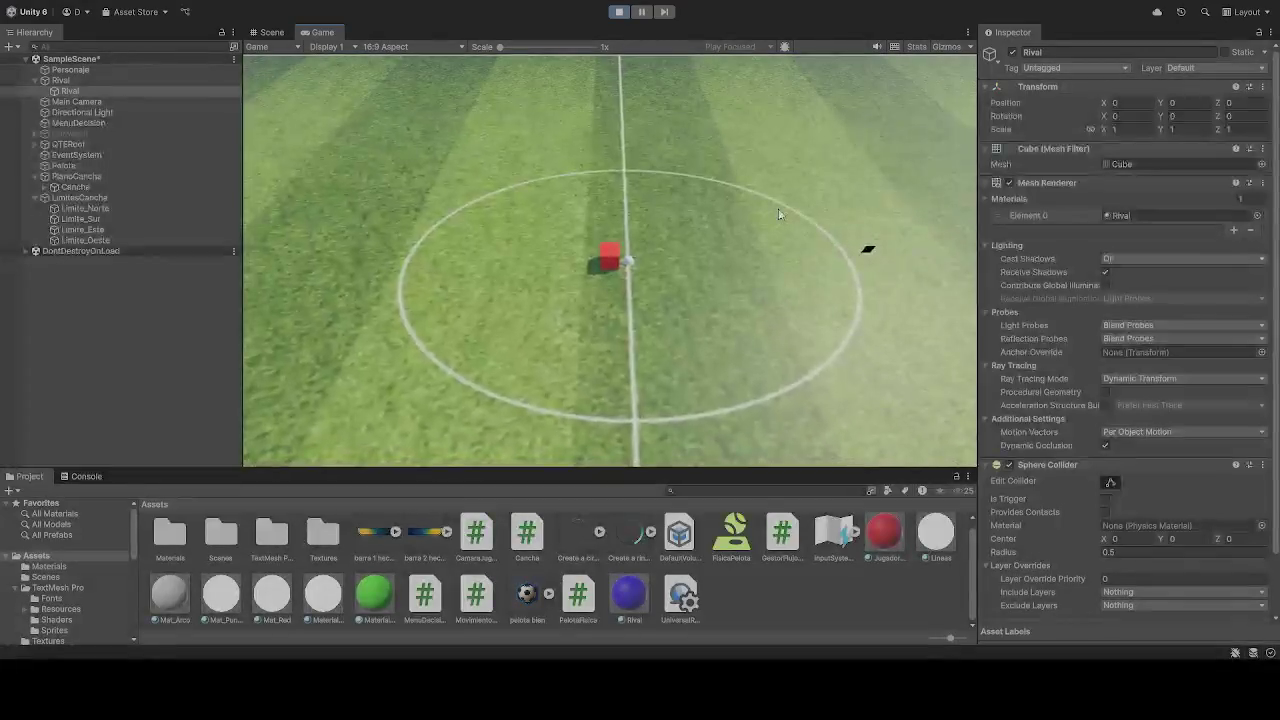
pyautogui.click(628, 14)
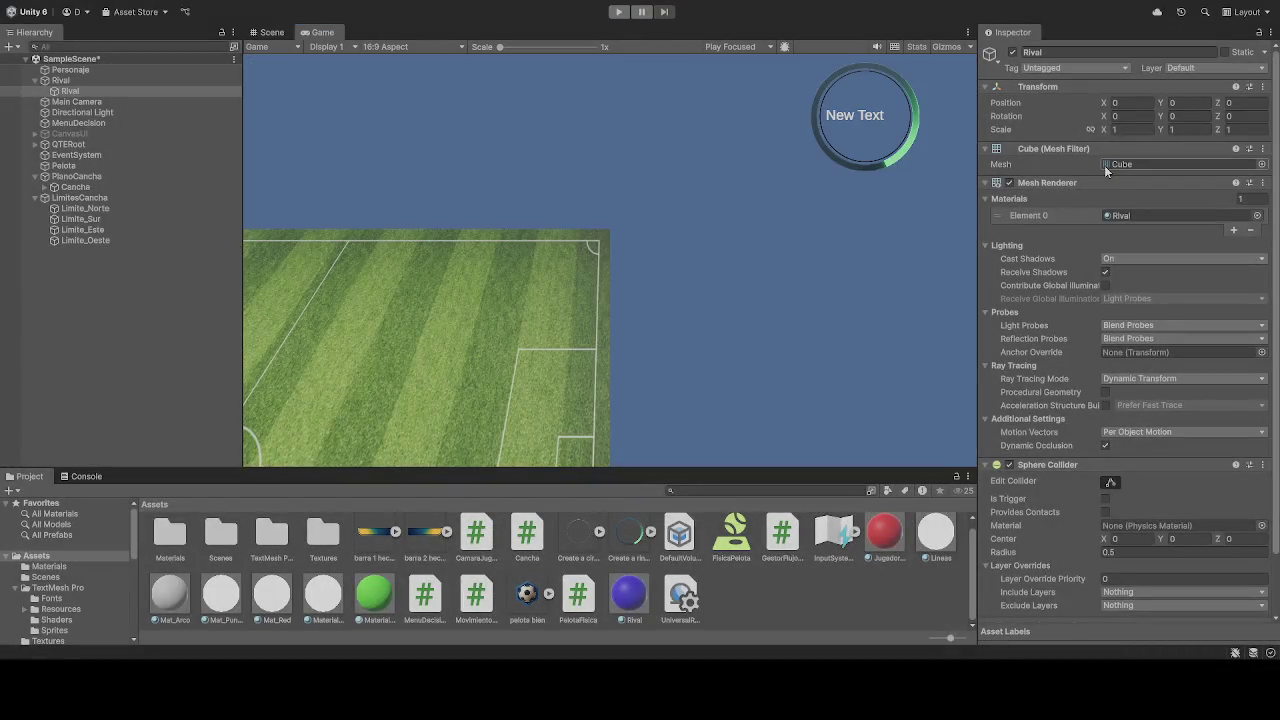
# Step: Set the Rival cube's scale to 2, using Personaje's scale as reference
pyautogui.click(70, 70)
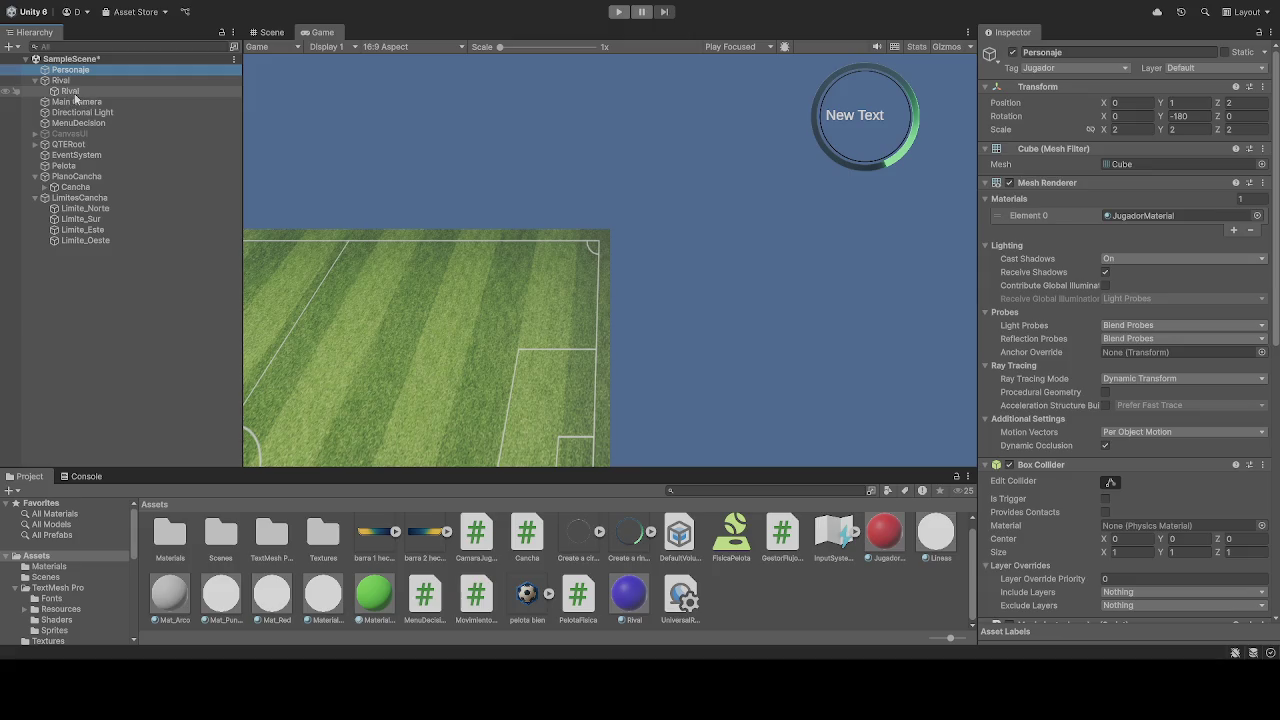
pyautogui.click(70, 91)
pyautogui.click(1139, 130)
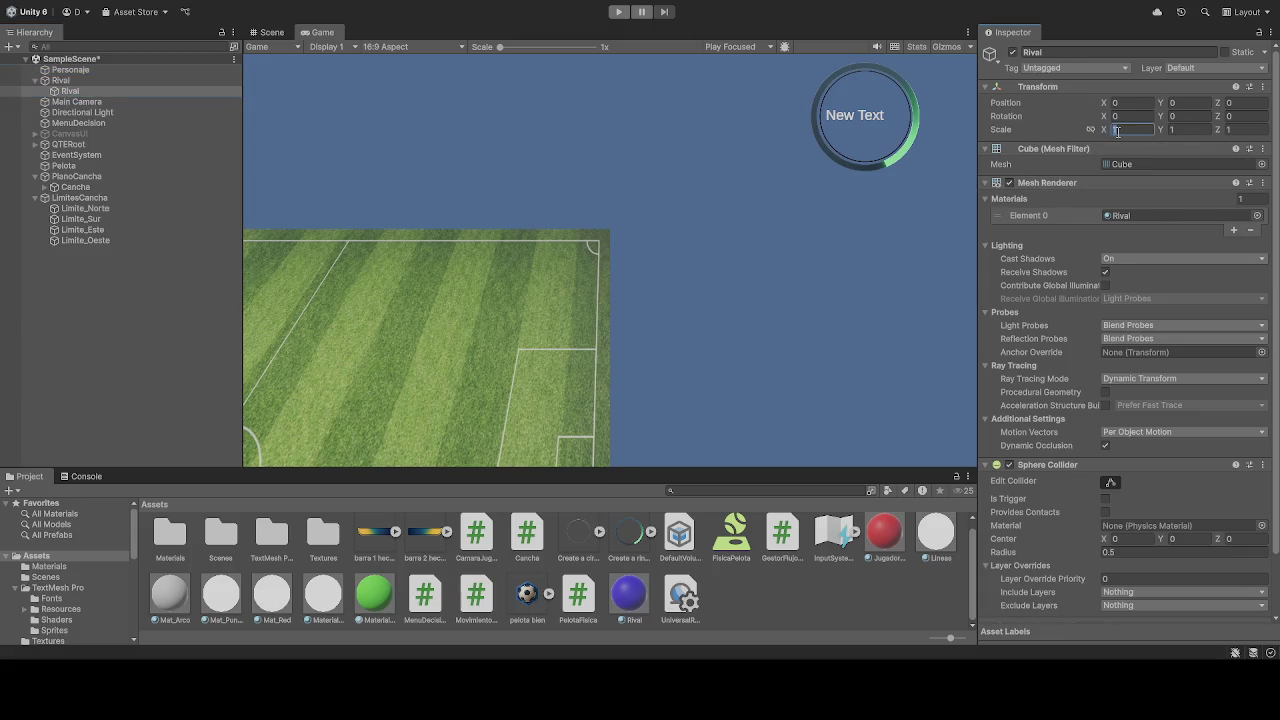
pyautogui.write('2')
pyautogui.press('Tab')
pyautogui.write('2')
pyautogui.press('Tab')
pyautogui.write('2')
# Step: Check Personaje's collider, then remove the Sphere Collider from the Rival cube
pyautogui.click(78, 70)
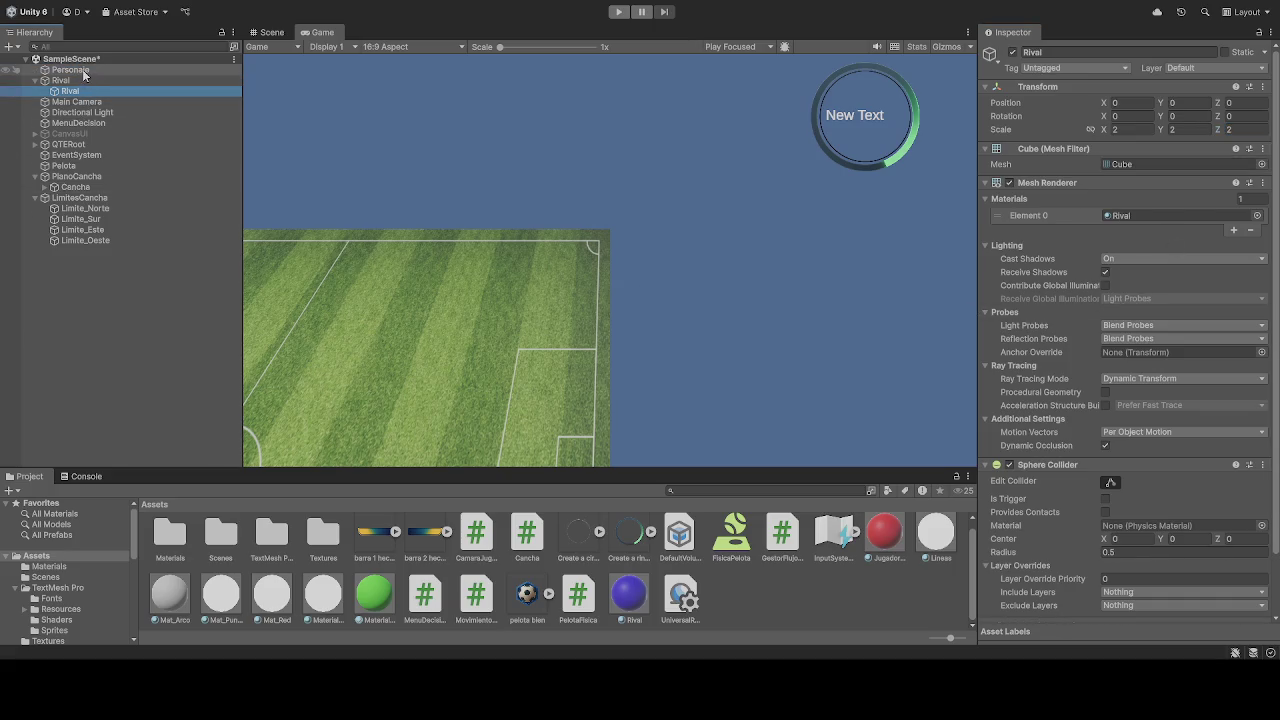
pyautogui.click(70, 70)
pyautogui.scroll(-10, 1120, 350)
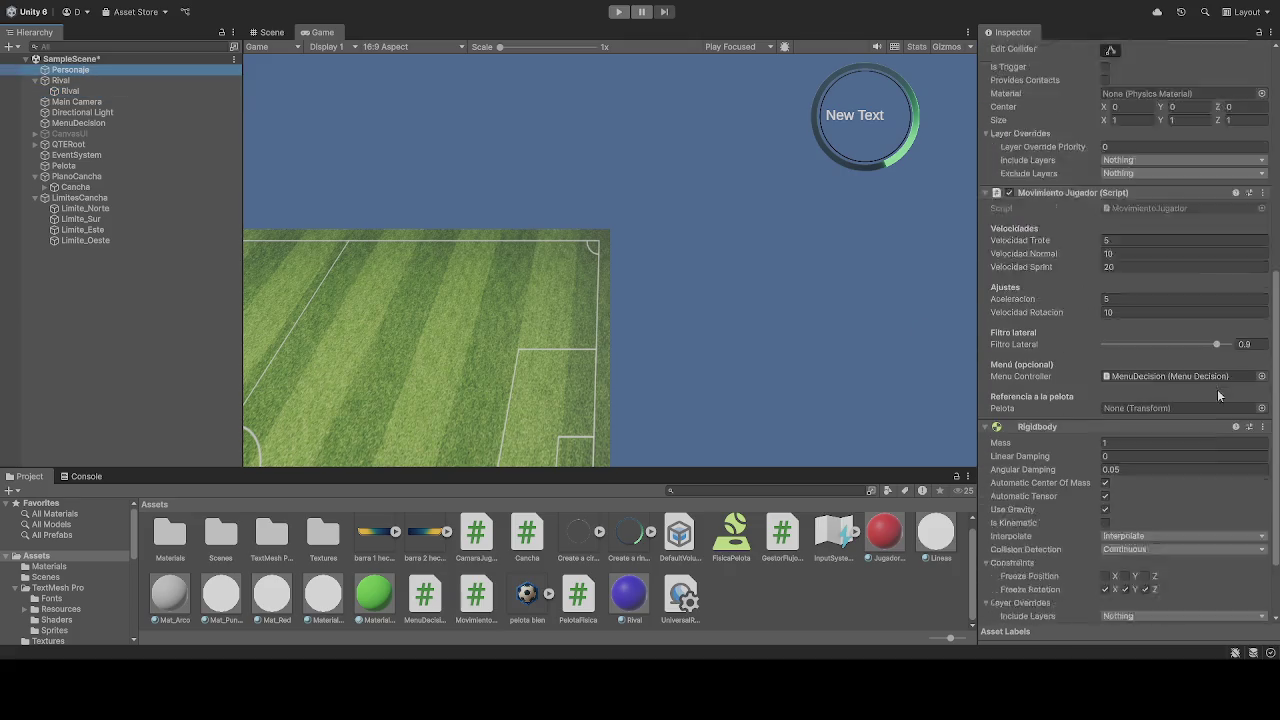
pyautogui.click(70, 91)
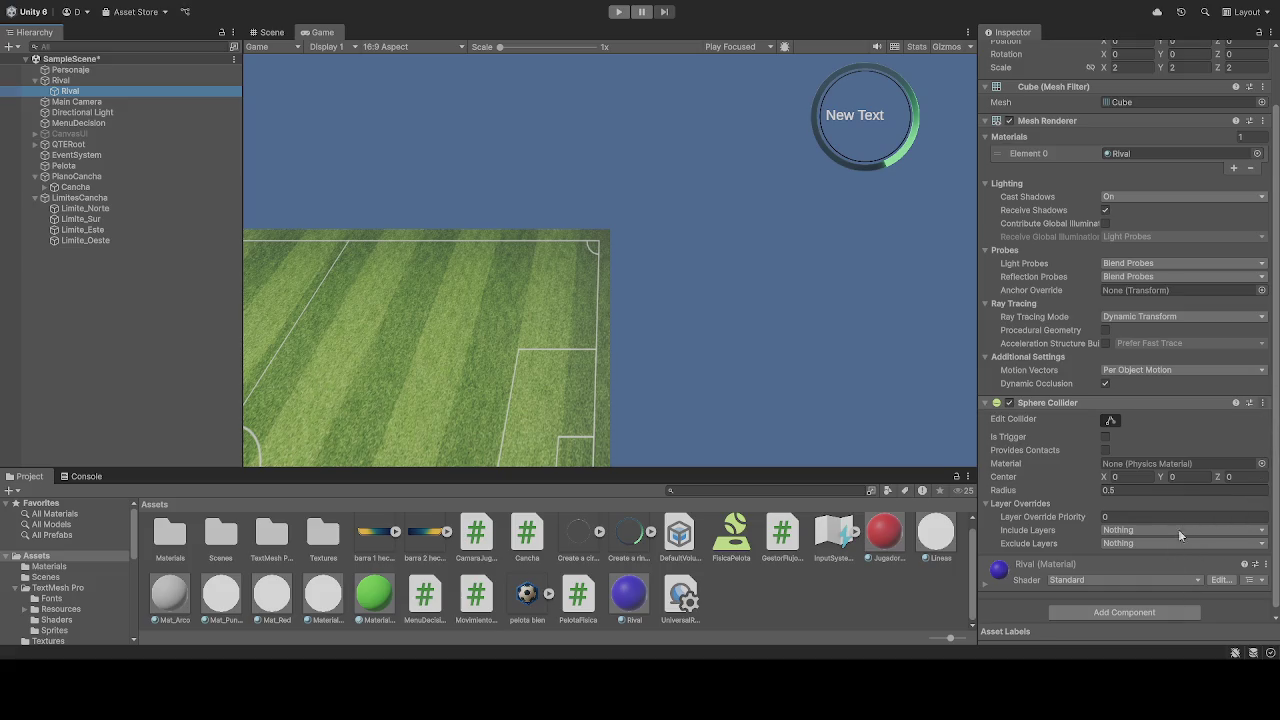
pyautogui.click(1162, 466)
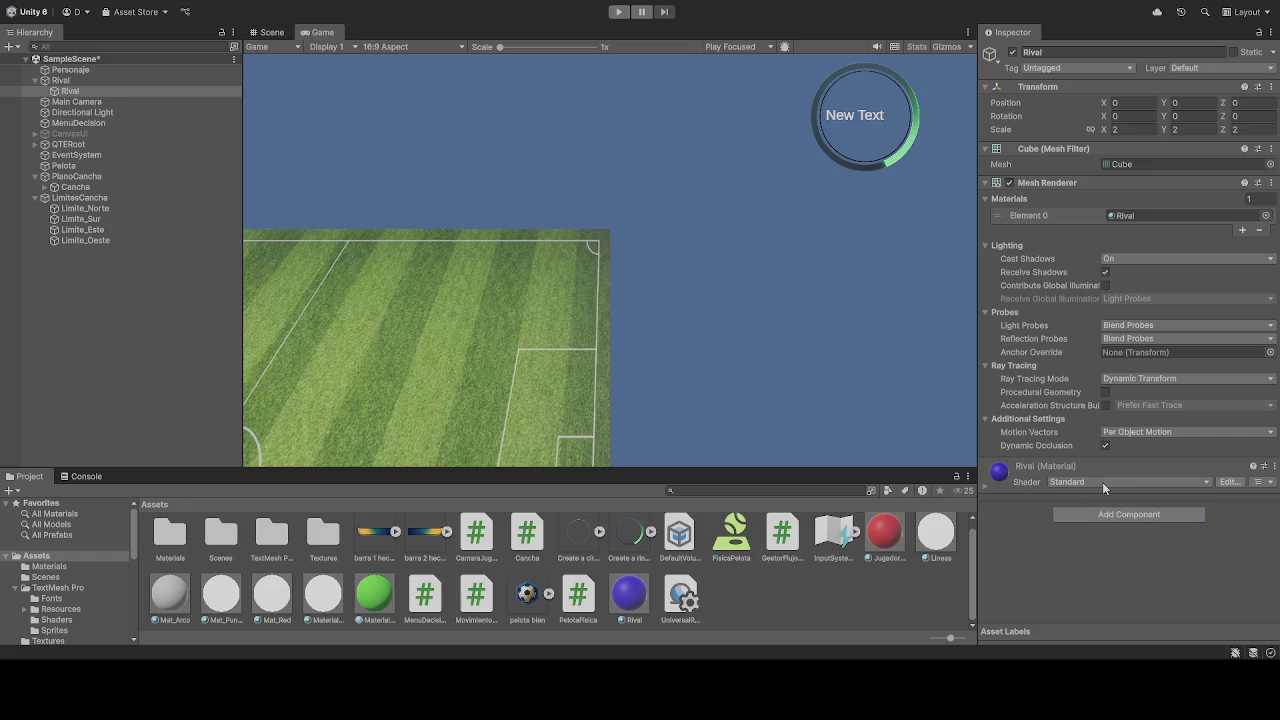
# Step: Add a Box Collider to the Rival cube
pyautogui.hotkey('ctrl', 'z')
pyautogui.scroll(-3, 1084, 481)
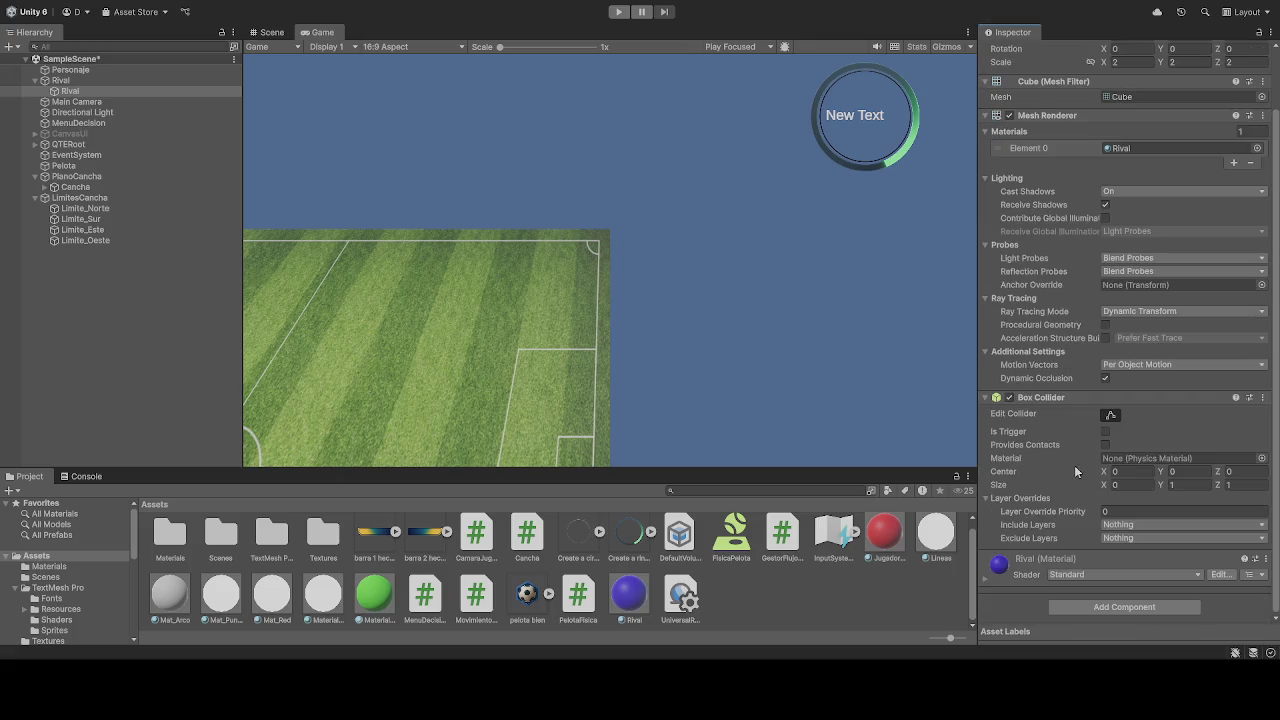
pyautogui.scroll(3, 1076, 466)
pyautogui.scroll(-3, 1079, 460)
# Step: Add a Rigidbody (Mass 1, Angular Damping 0.05) to Rival after checking Personaje's components
pyautogui.click(74, 71)
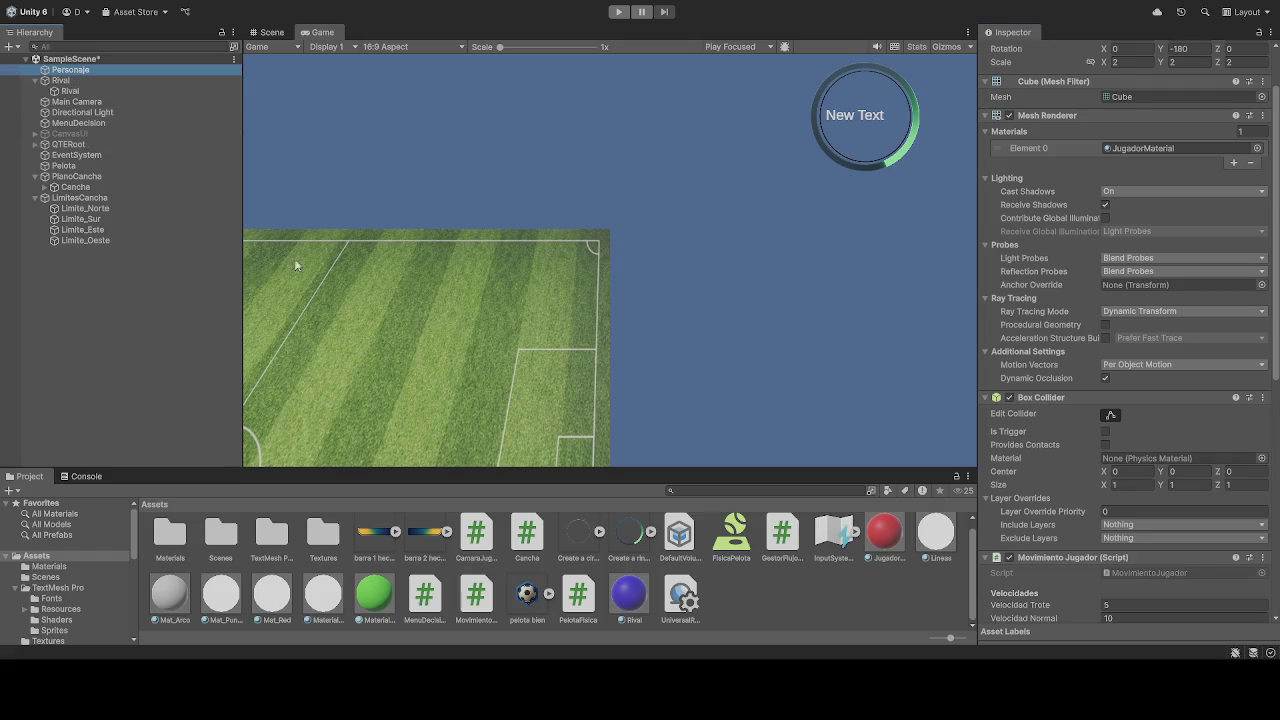
pyautogui.scroll(-8, 1122, 422)
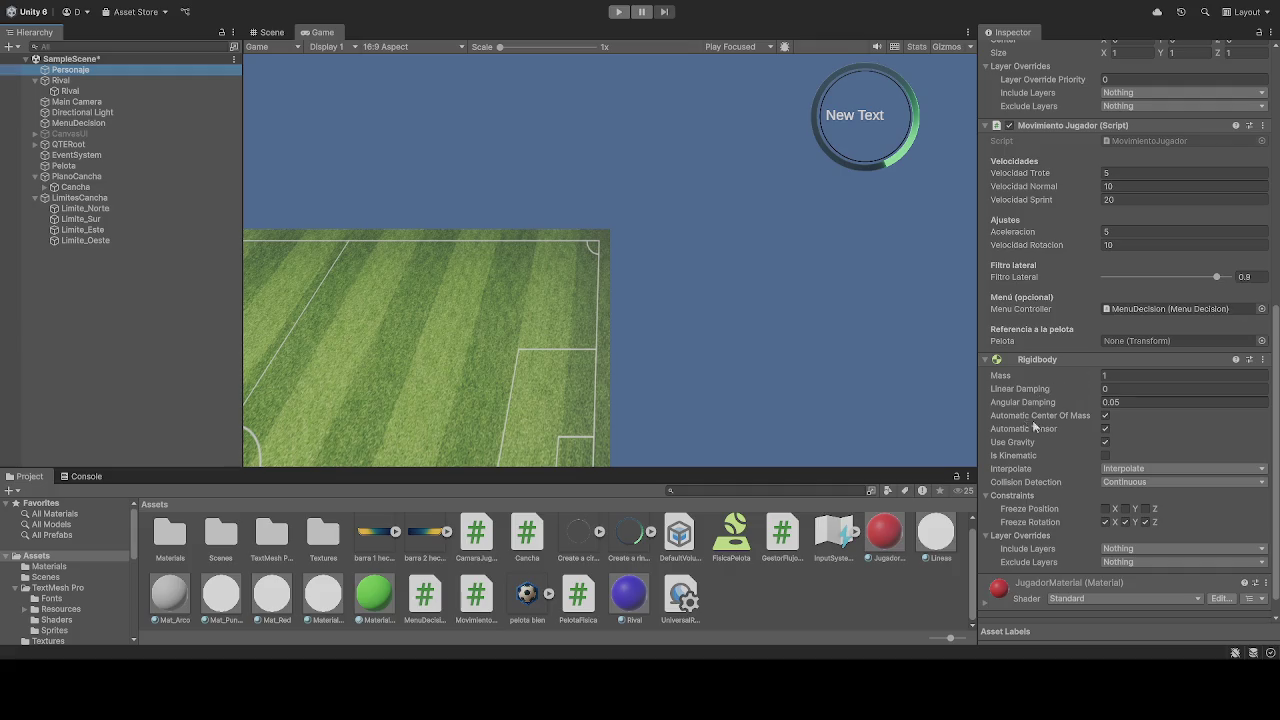
pyautogui.click(72, 91)
pyautogui.scroll(-2, 1045, 400)
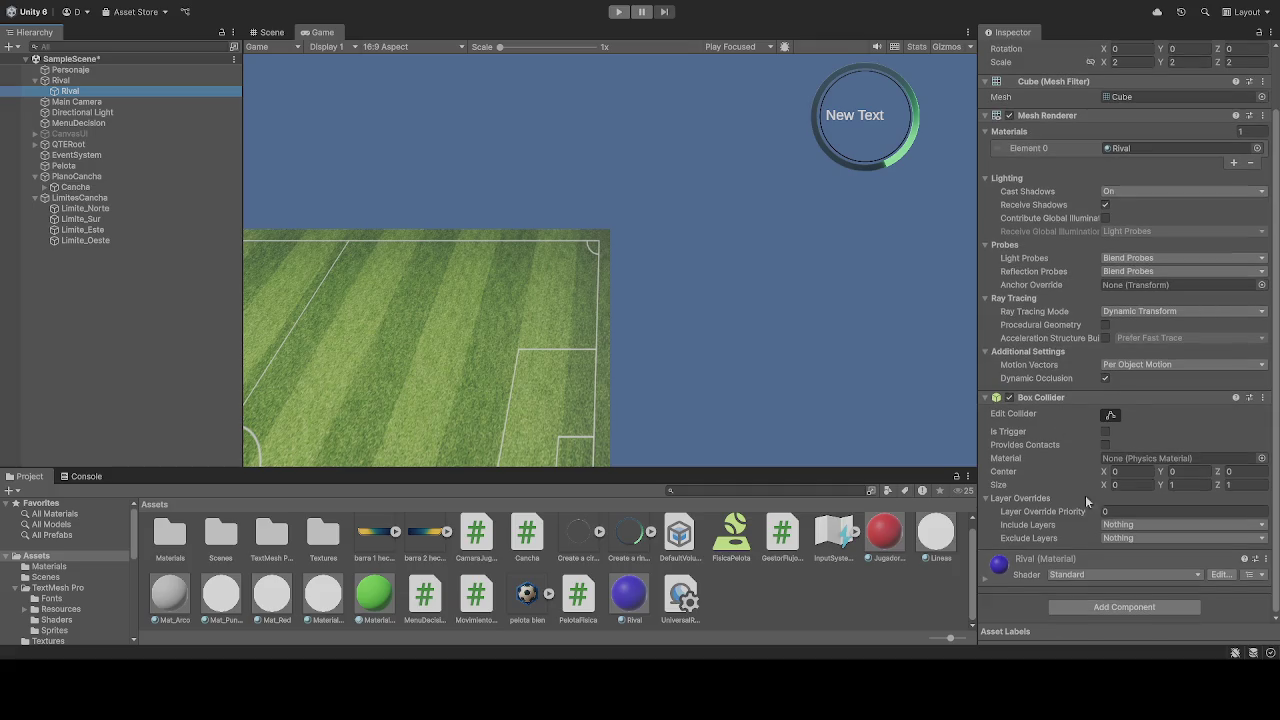
pyautogui.click(1110, 610)
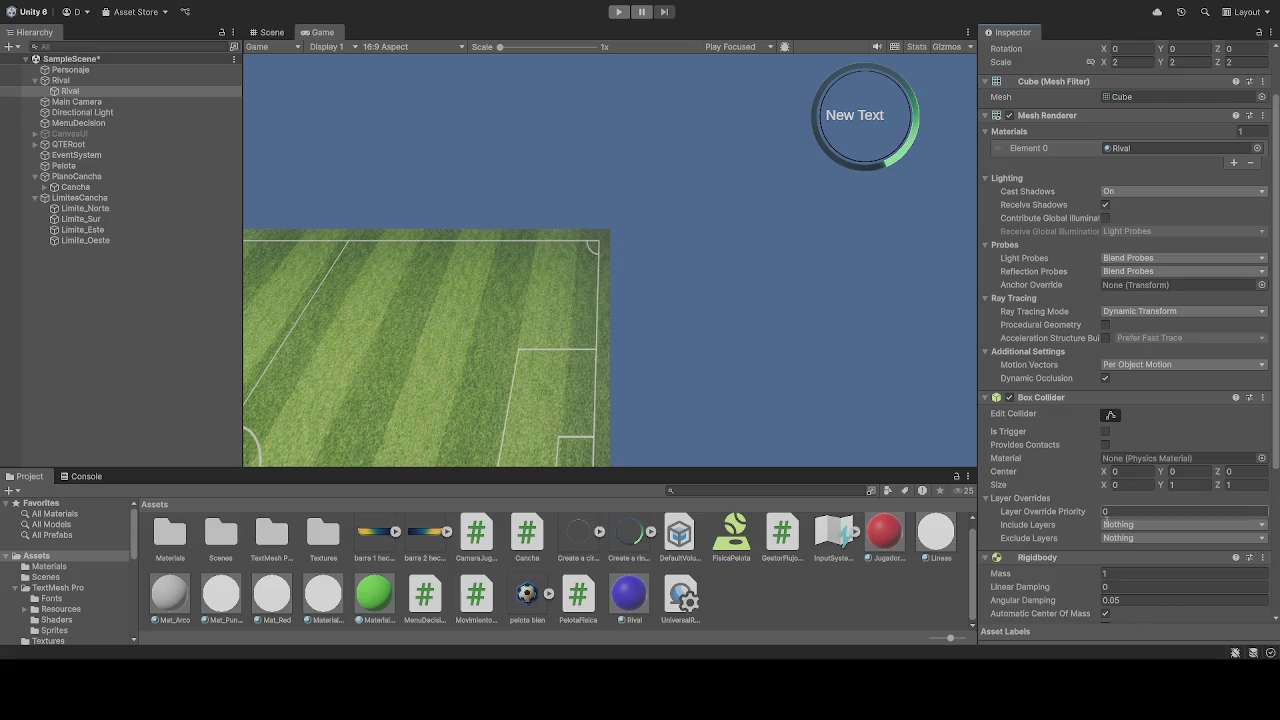
# Step: Set Rival's Rigidbody Interpolate to Interpolate and Collision Detection to Continuous, matching Personaje
pyautogui.click(68, 70)
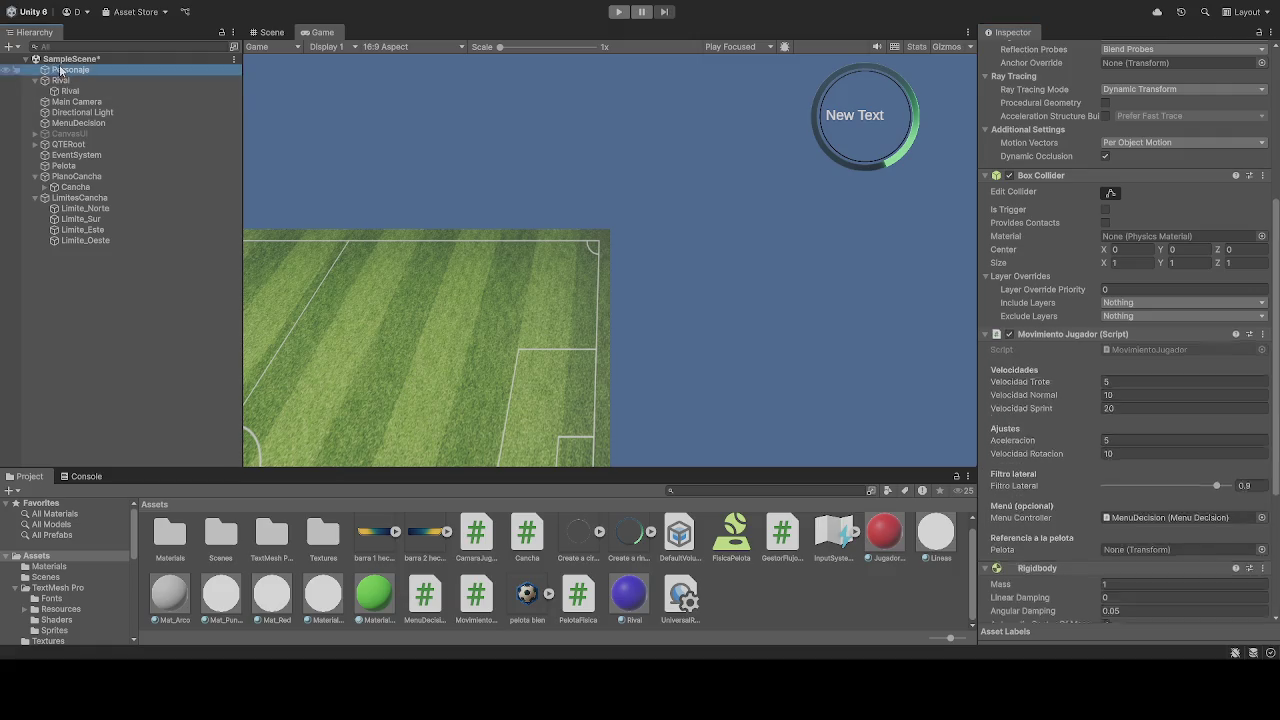
pyautogui.scroll(-5, 1120, 300)
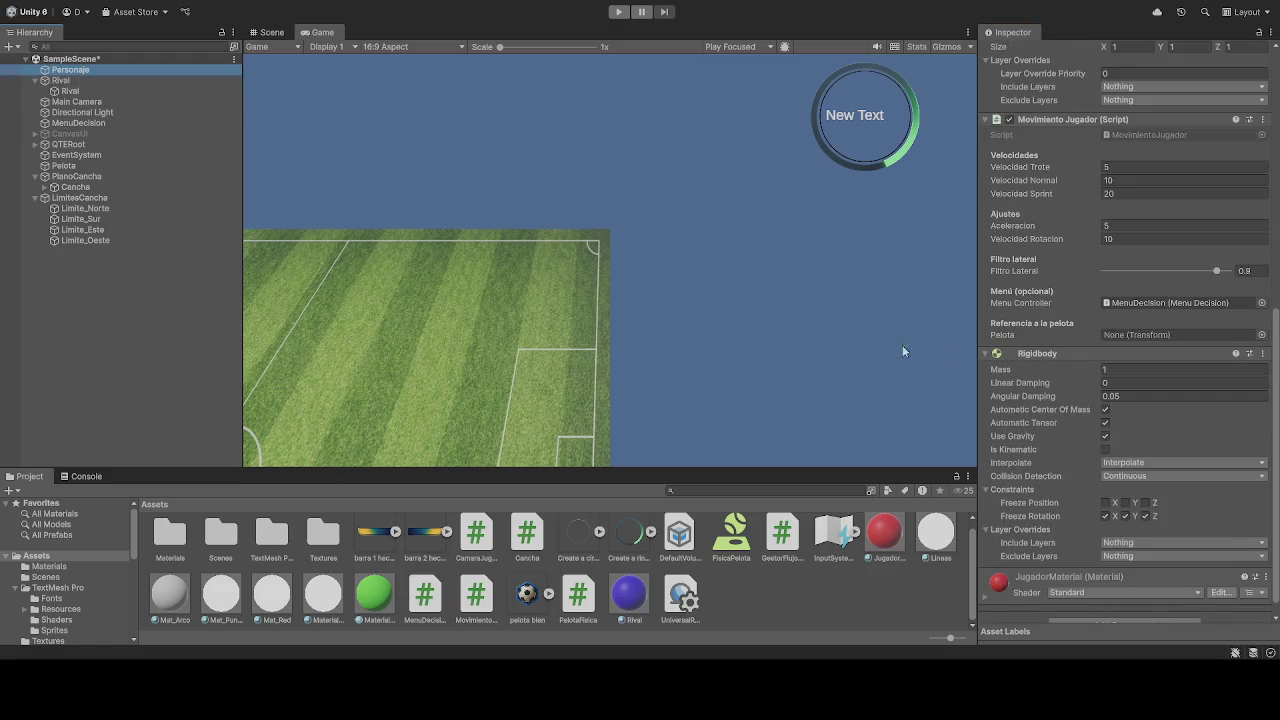
pyautogui.click(70, 91)
pyautogui.click(70, 70)
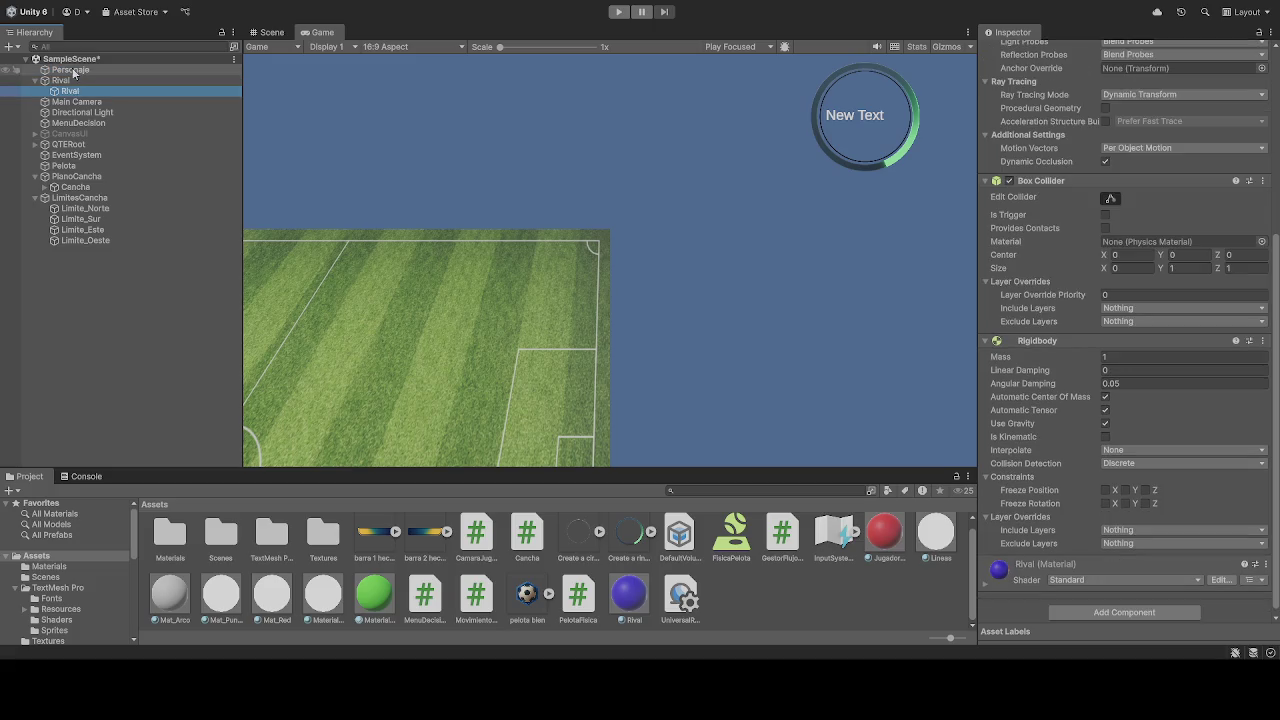
pyautogui.scroll(-3, 1104, 408)
pyautogui.scroll(-3, 1090, 385)
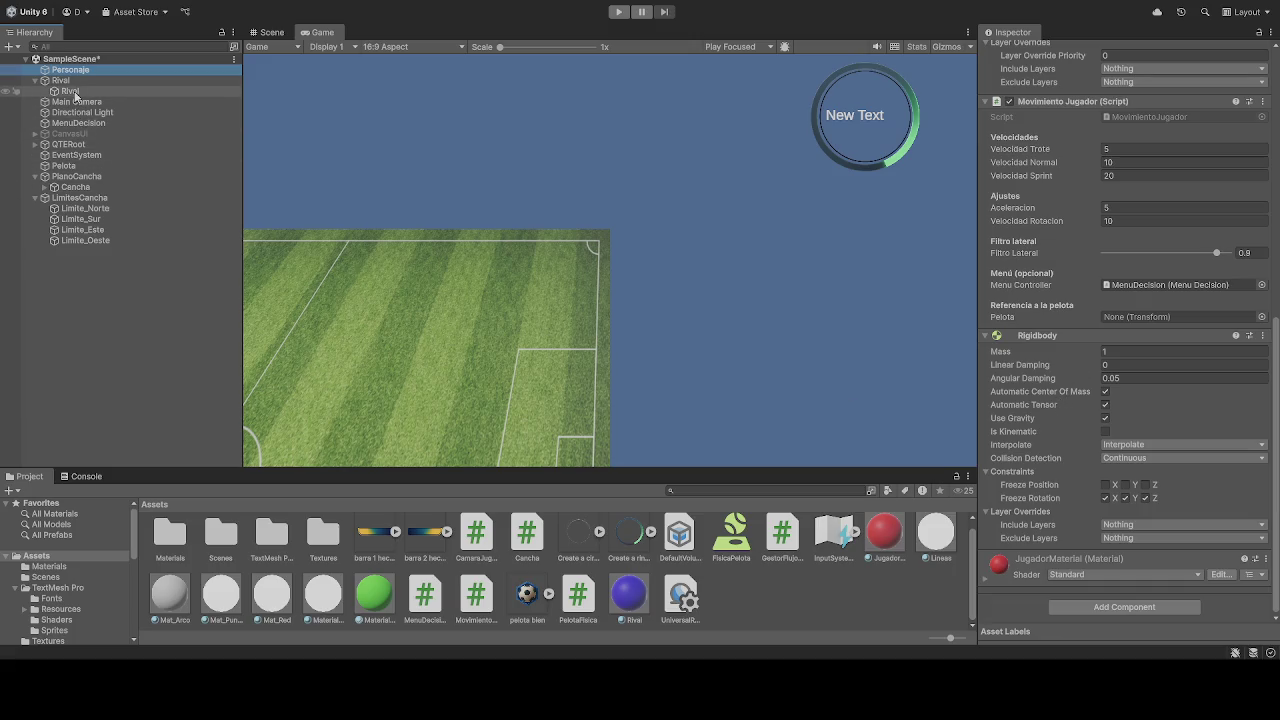
pyautogui.click(72, 92)
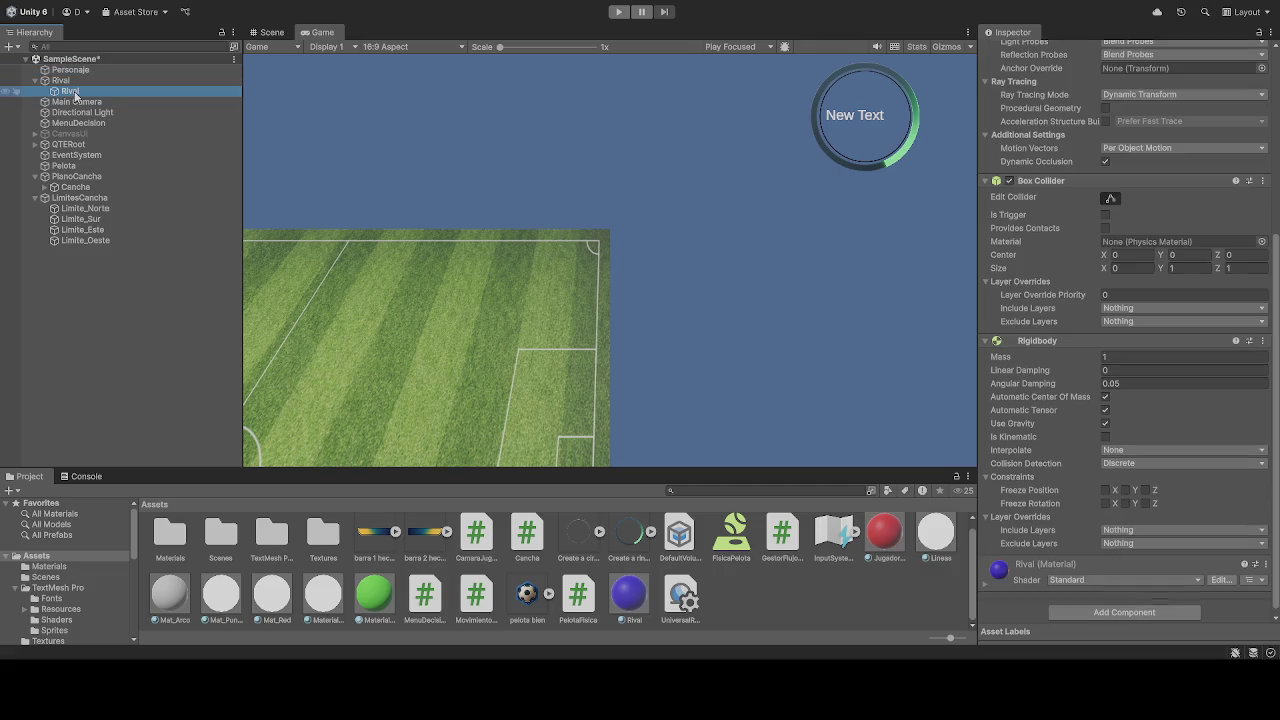
pyautogui.click(1142, 479)
pyautogui.click(1143, 464)
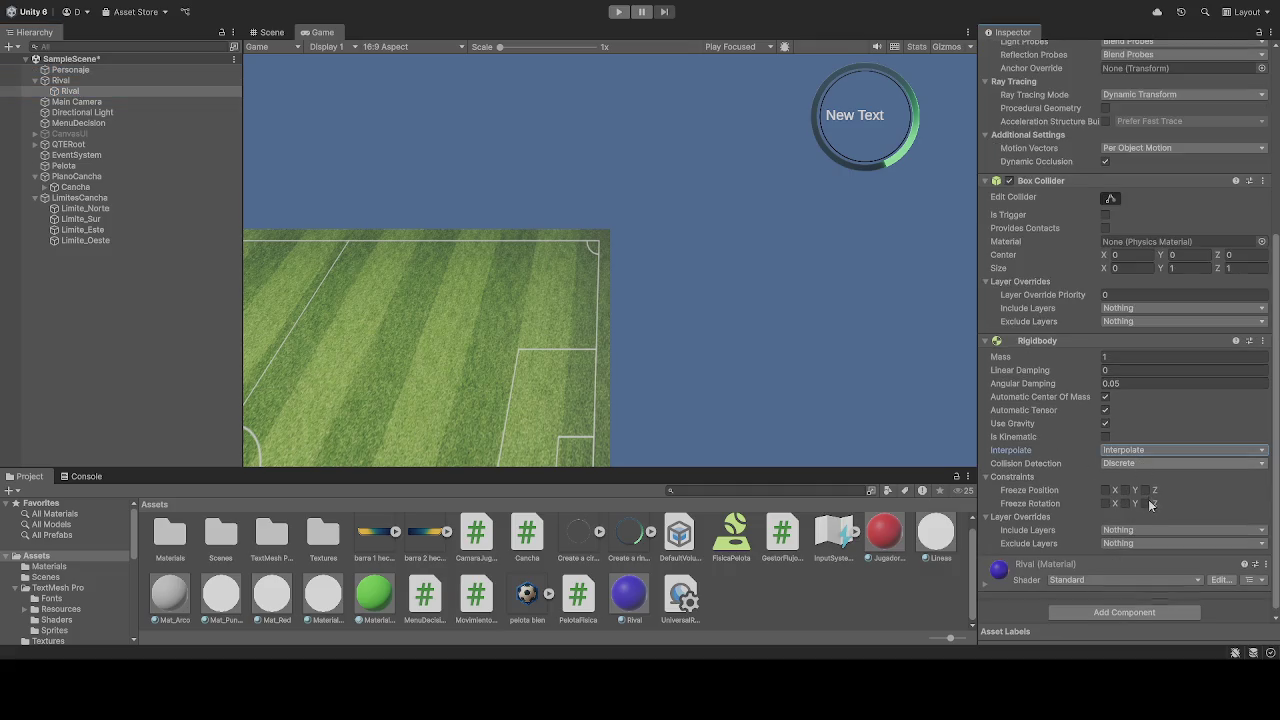
pyautogui.click(1149, 499)
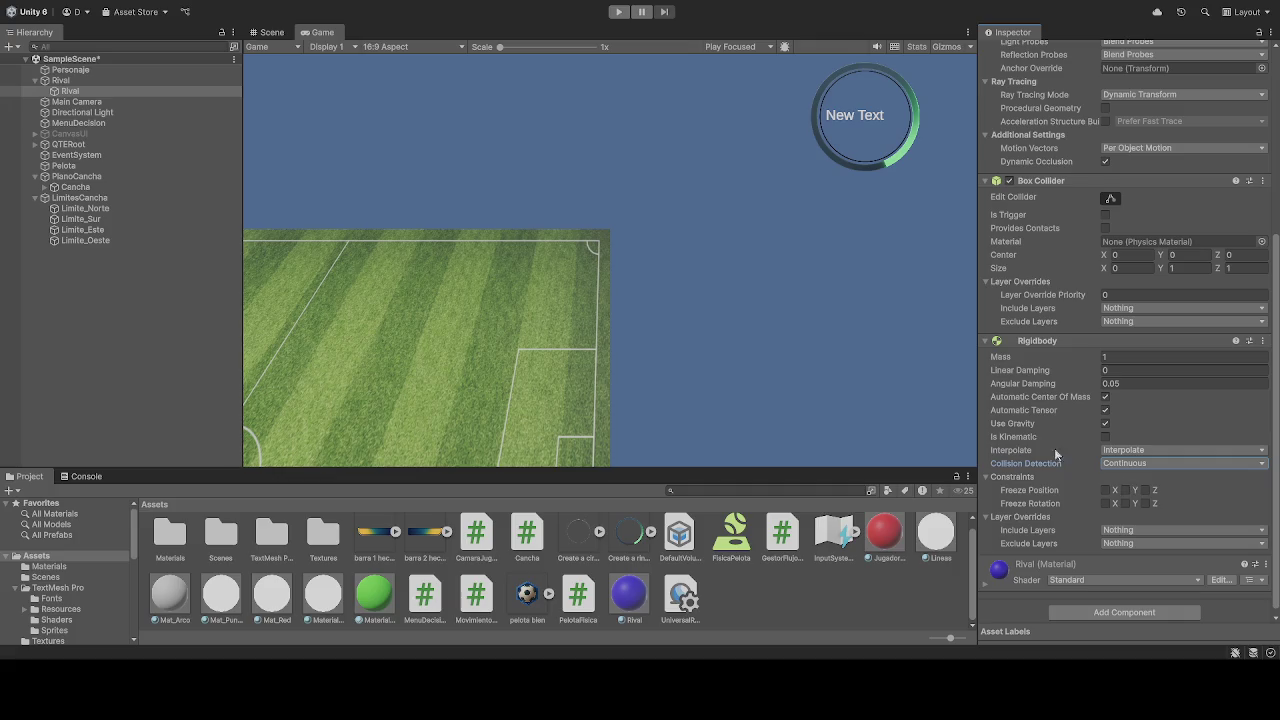
# Step: Compare the Rival cube's rotation constraints with Personaje's frozen X, Y, Z rotation
pyautogui.click(70, 70)
pyautogui.scroll(-1, 1076, 476)
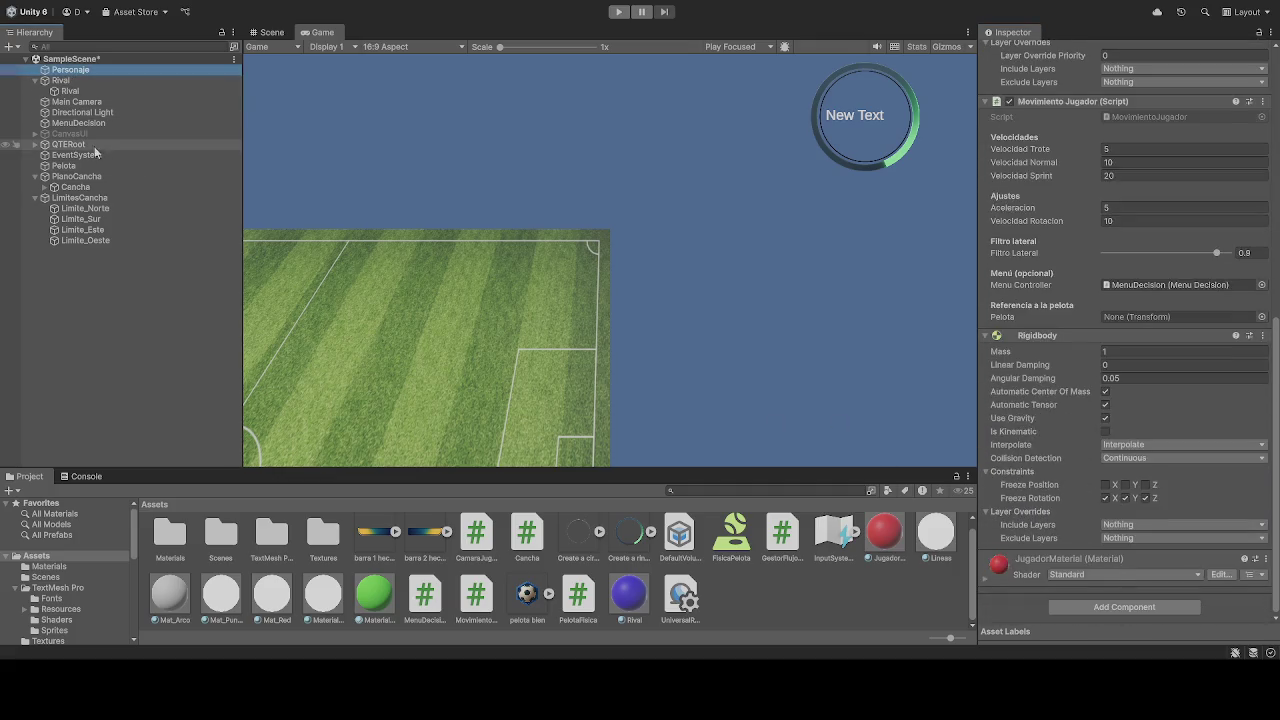
pyautogui.click(70, 92)
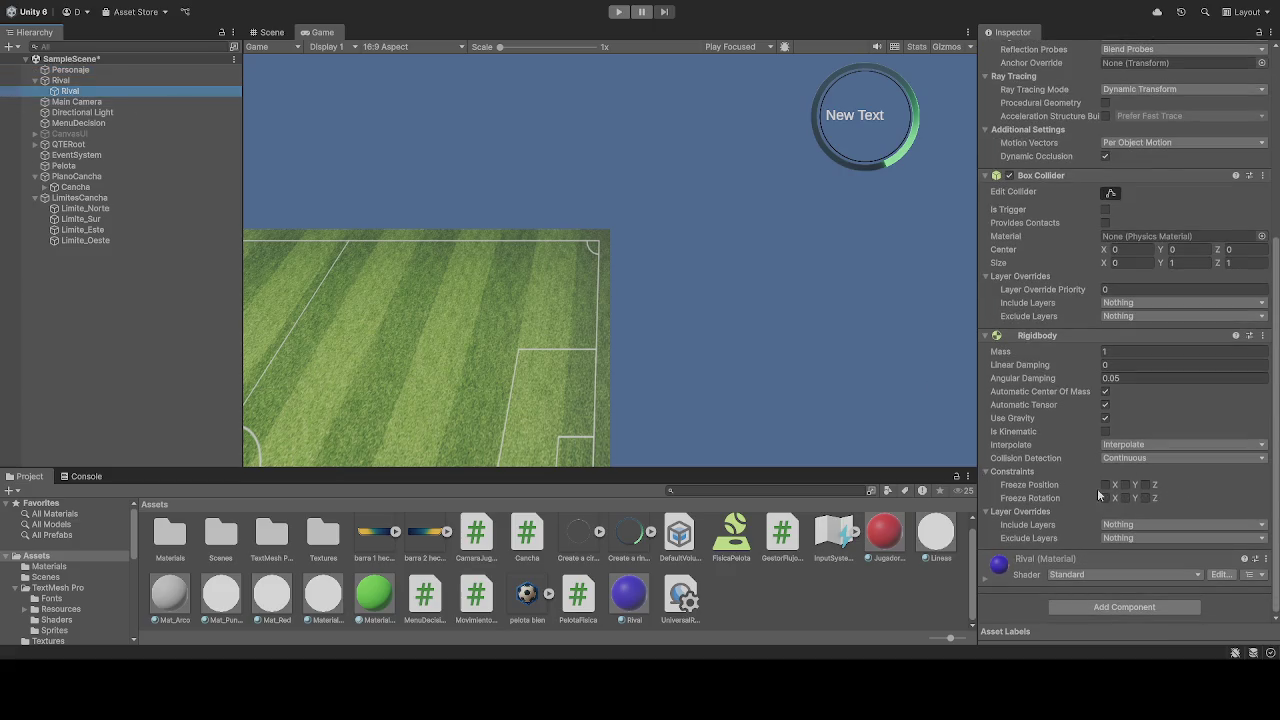
pyautogui.click(97, 69)
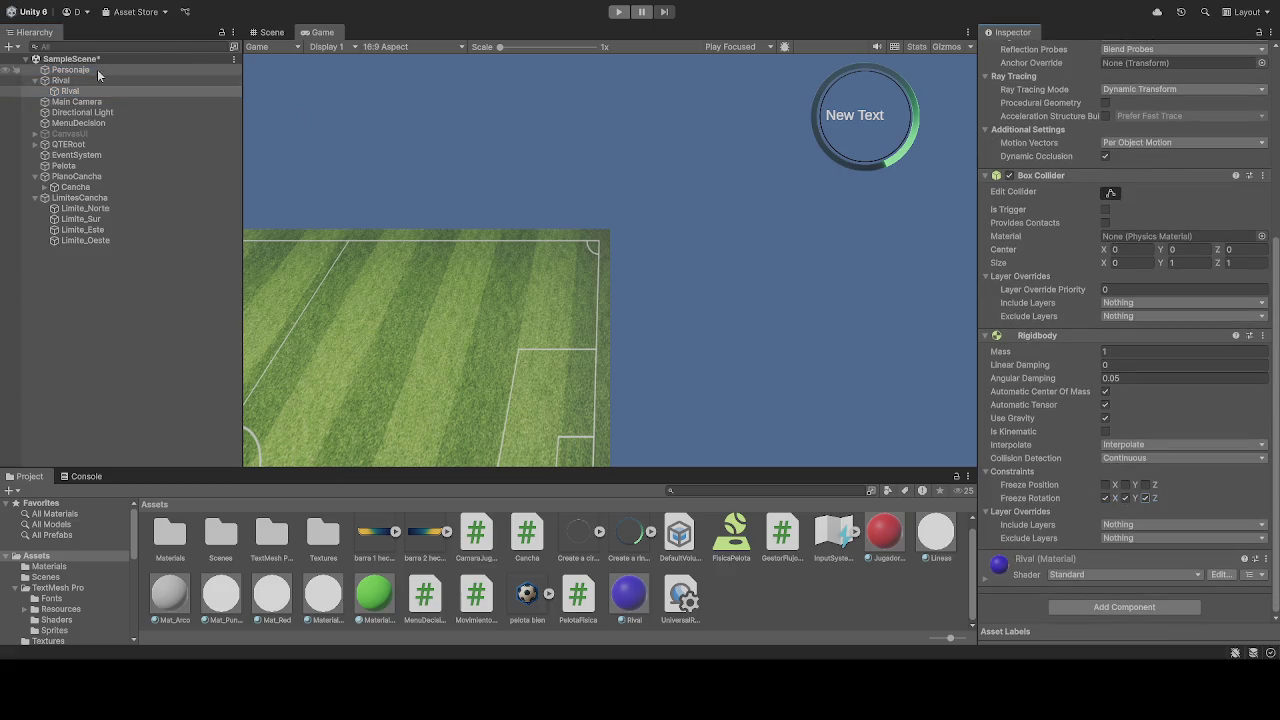
pyautogui.scroll(-1, 1064, 466)
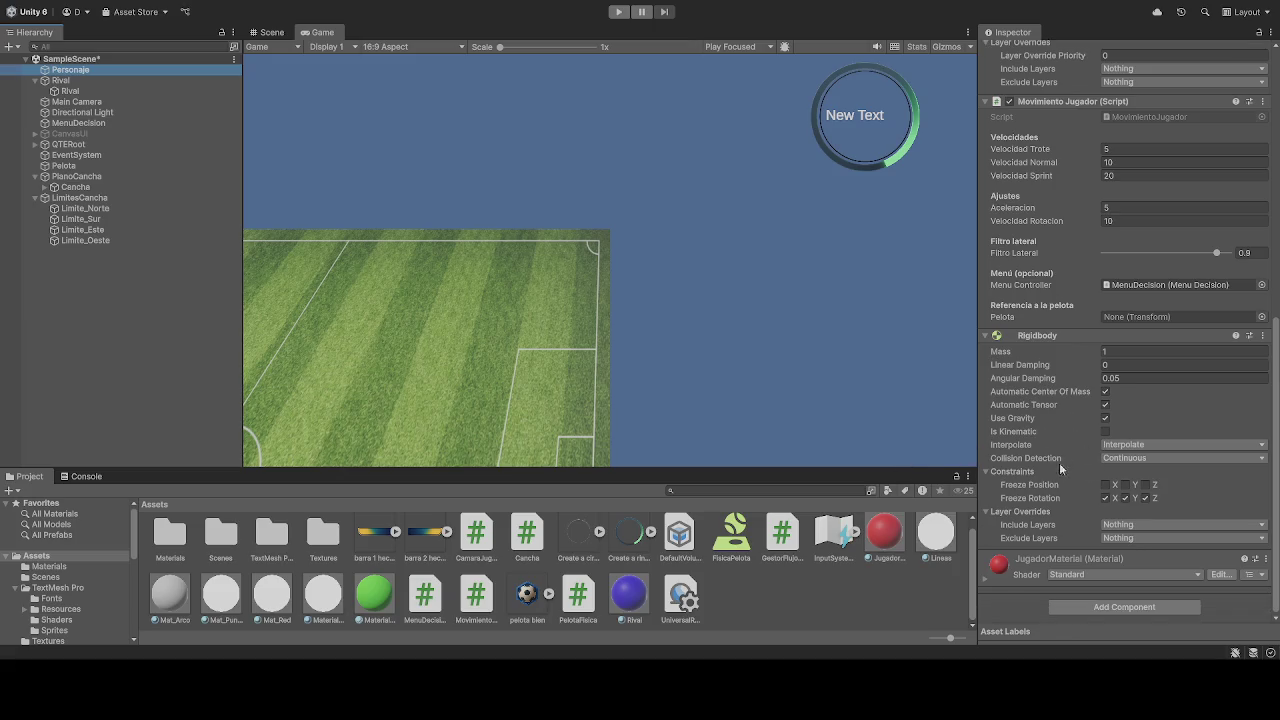
pyautogui.scroll(10, 1088, 380)
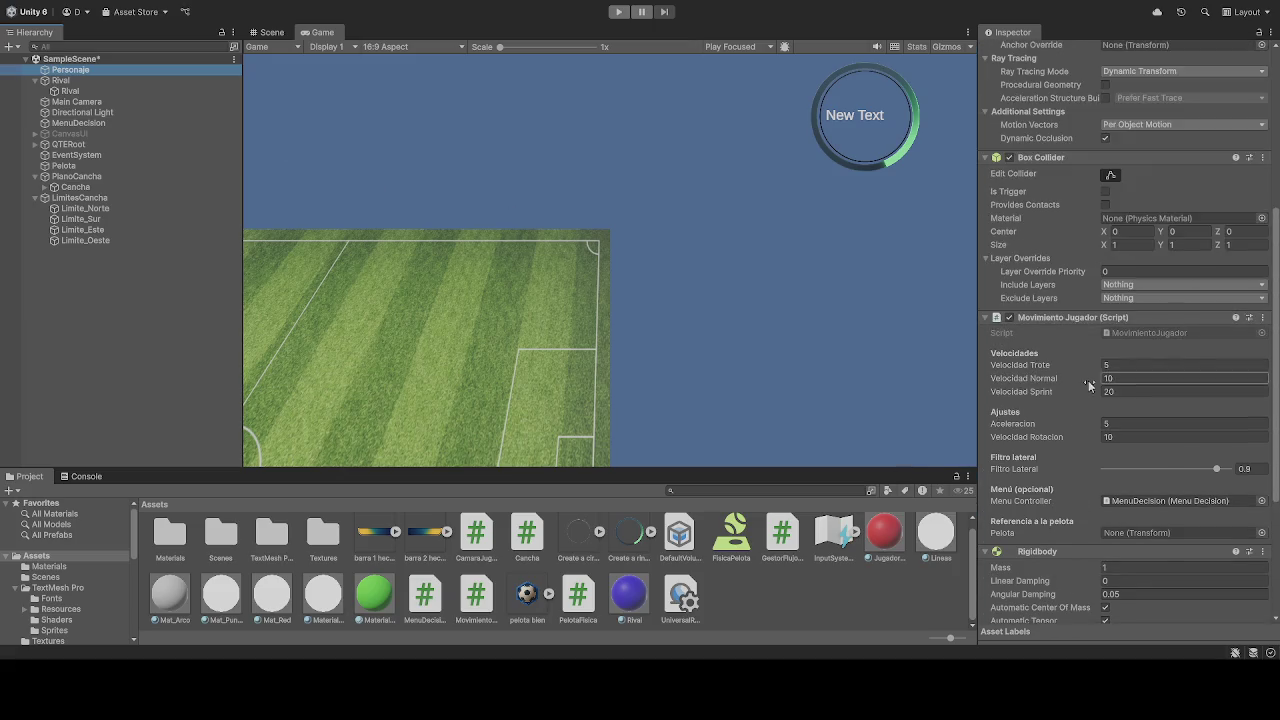
pyautogui.scroll(4, 1023, 365)
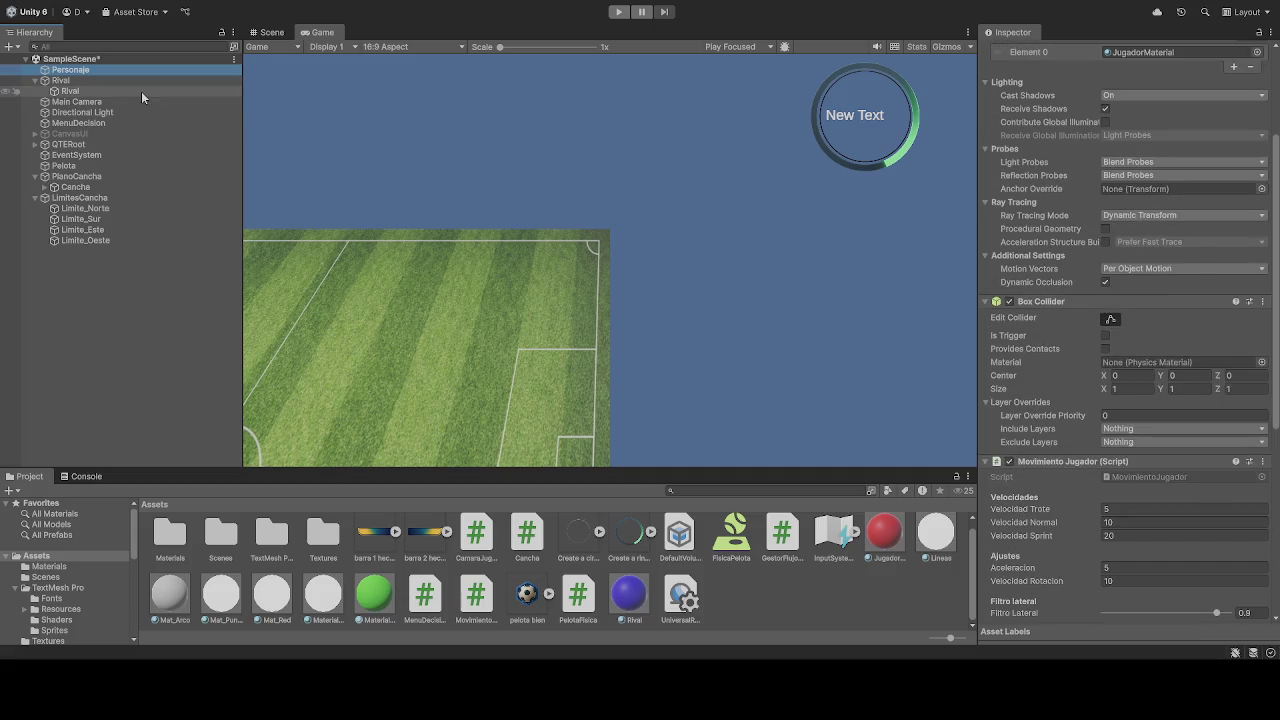
pyautogui.click(70, 92)
# Step: Play-test the scene, then collapse and re-expand the parent Rival in the Hierarchy
pyautogui.click(618, 11)
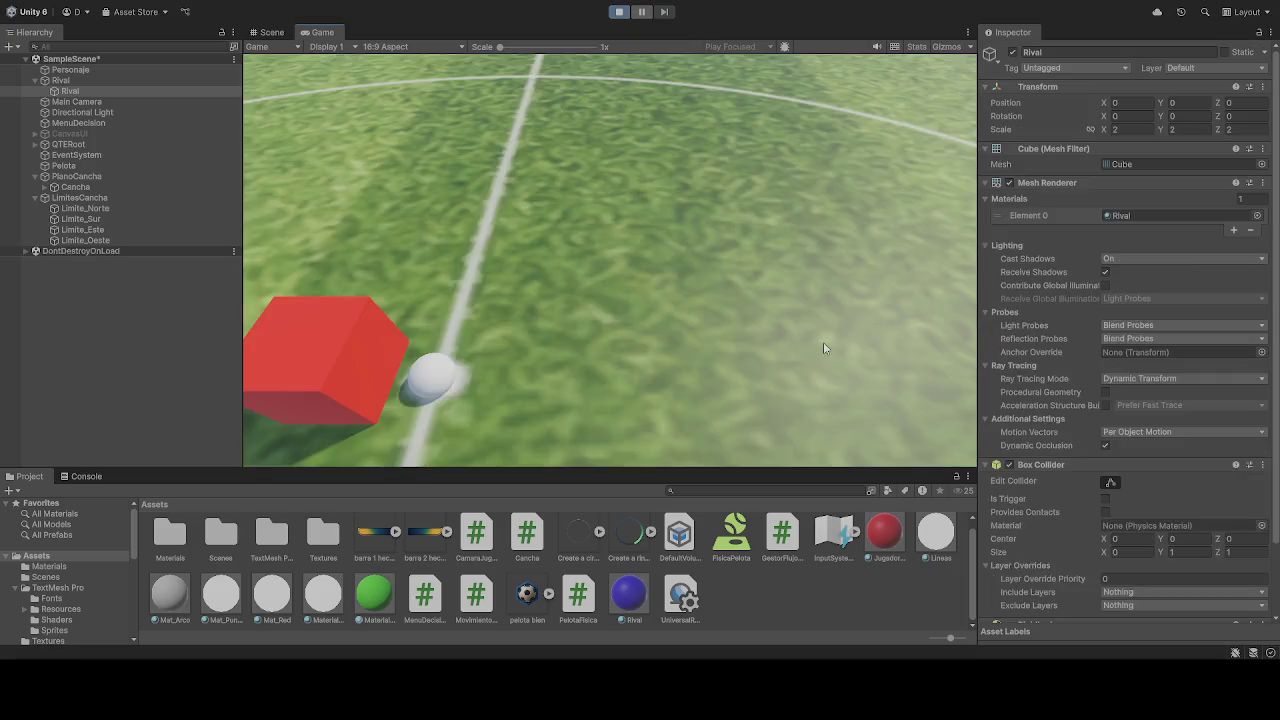
pyautogui.click(619, 12)
pyautogui.click(62, 80)
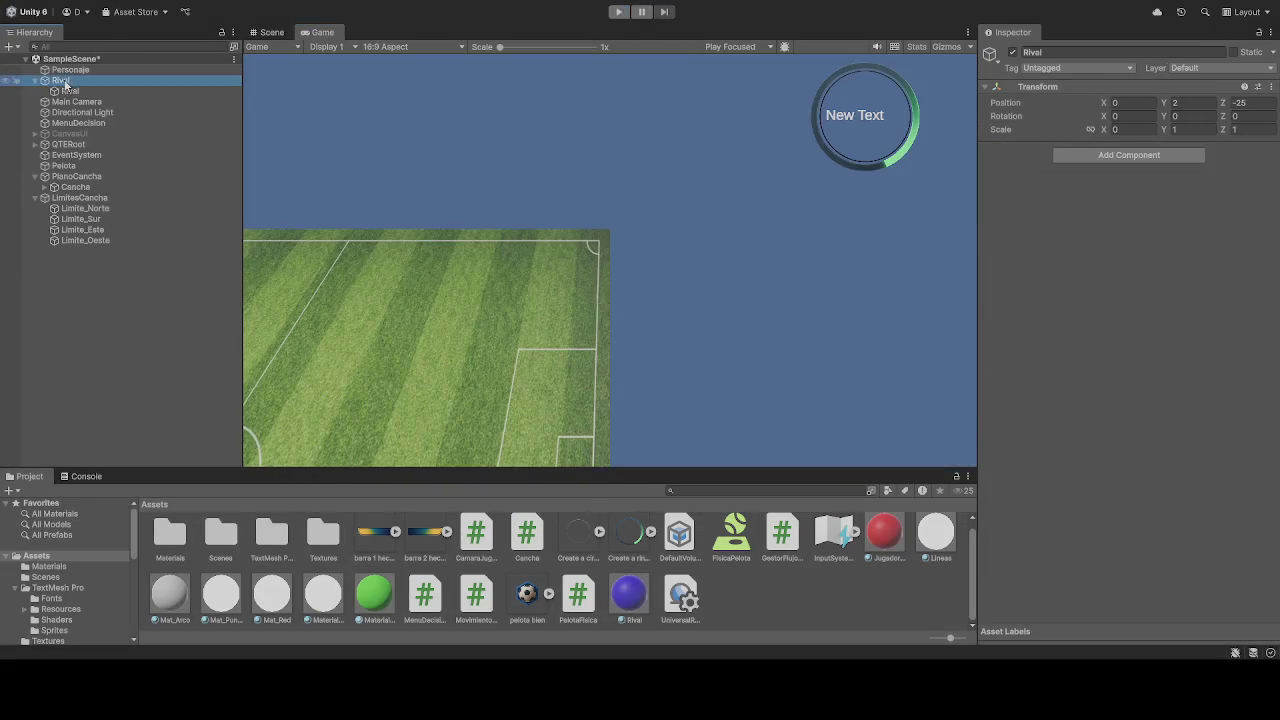
pyautogui.press('Left')
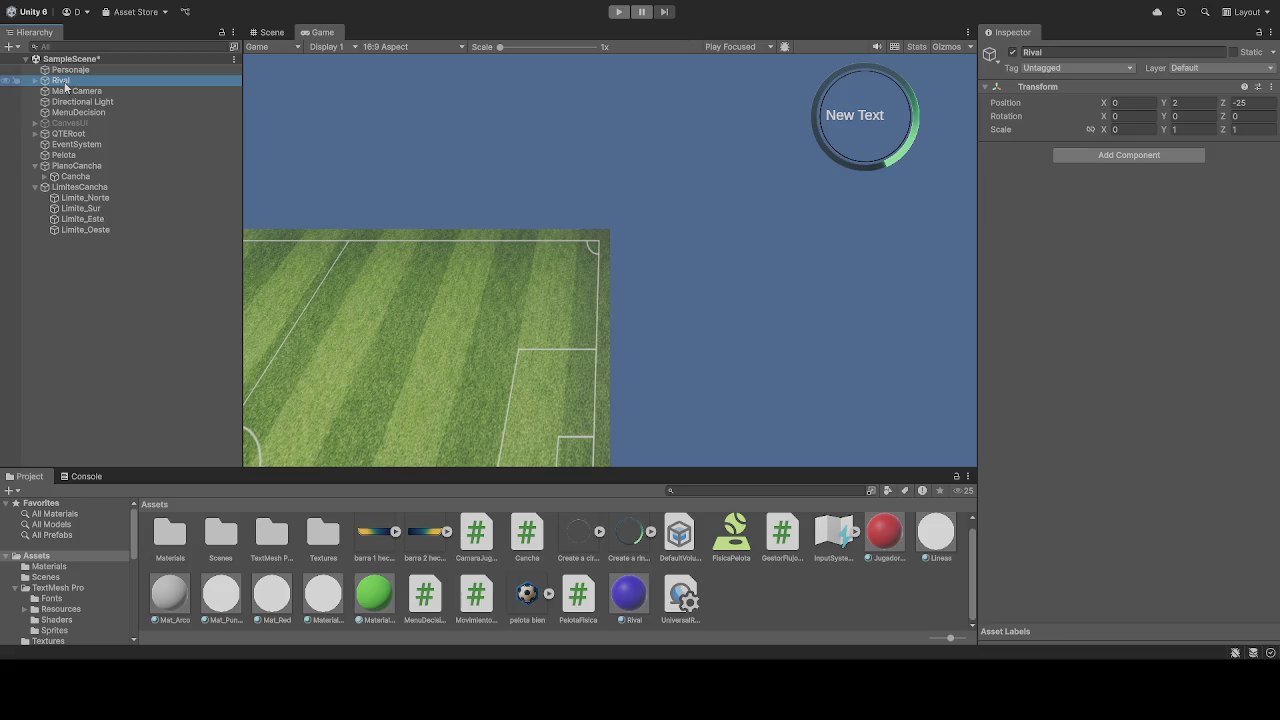
pyautogui.click(35, 80)
# Step: Compare the Rival cube's transform and Y position with Personaje's
pyautogui.click(70, 91)
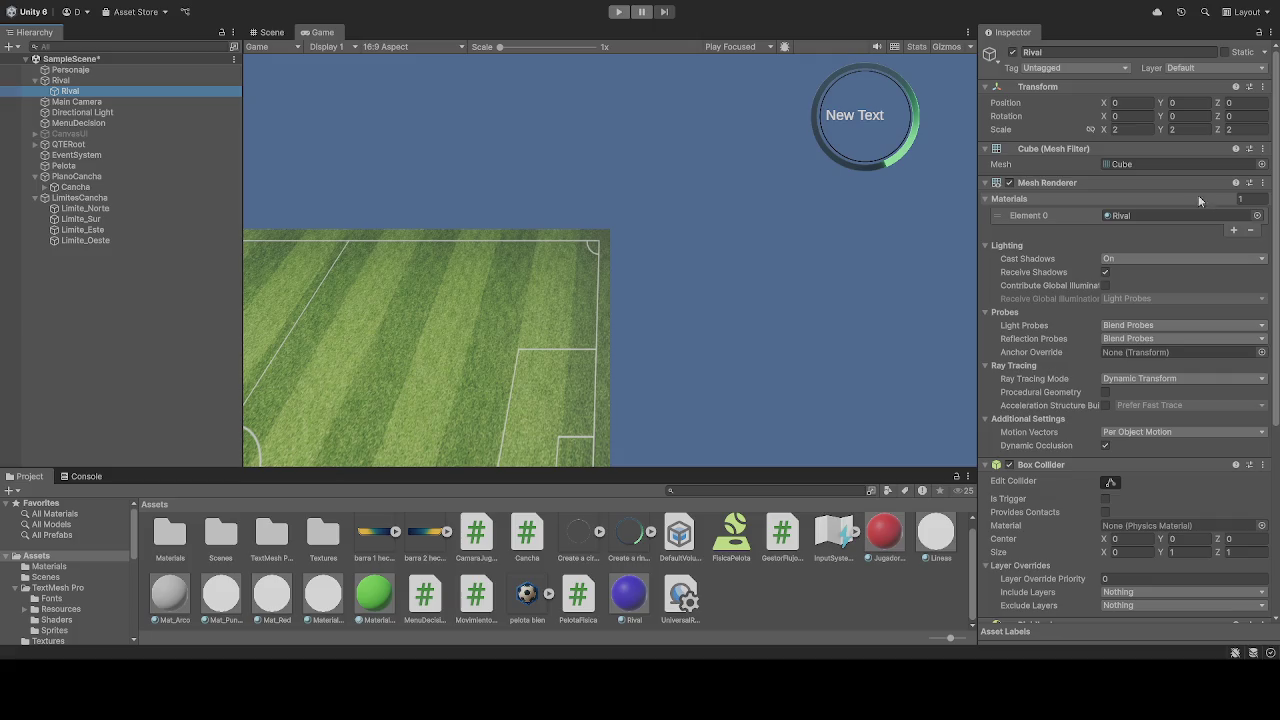
pyautogui.click(81, 71)
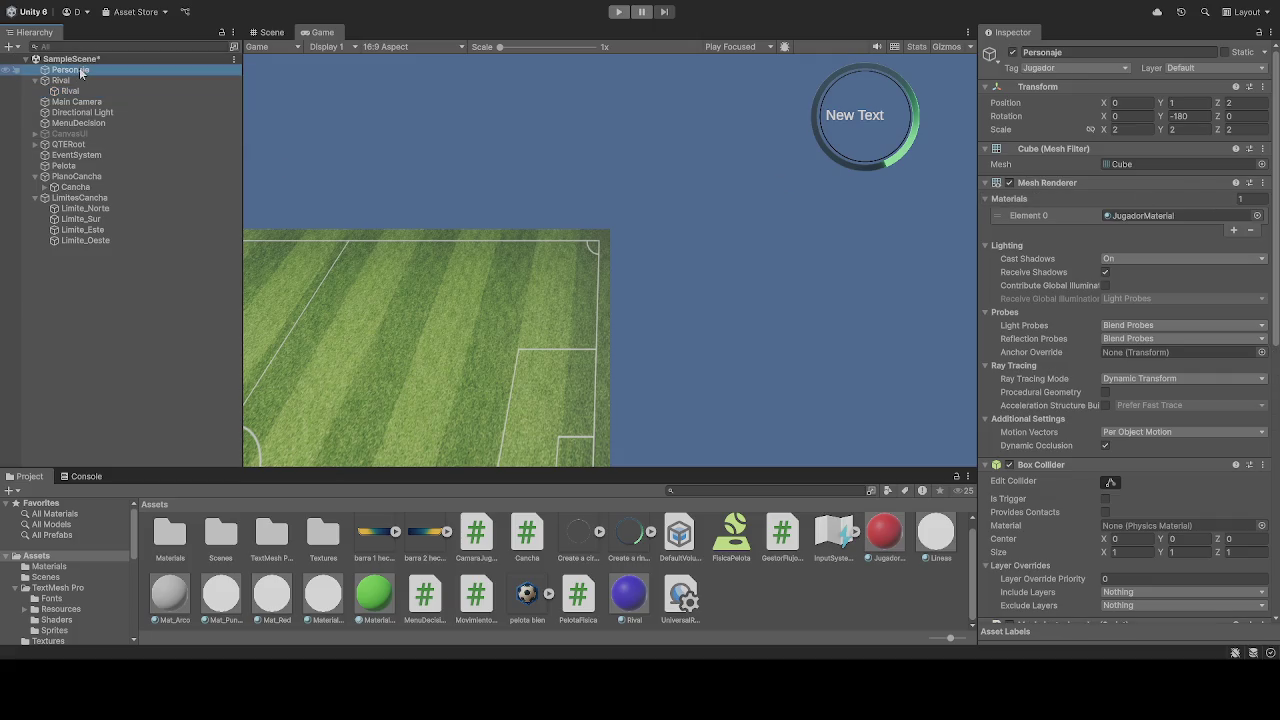
pyautogui.click(70, 91)
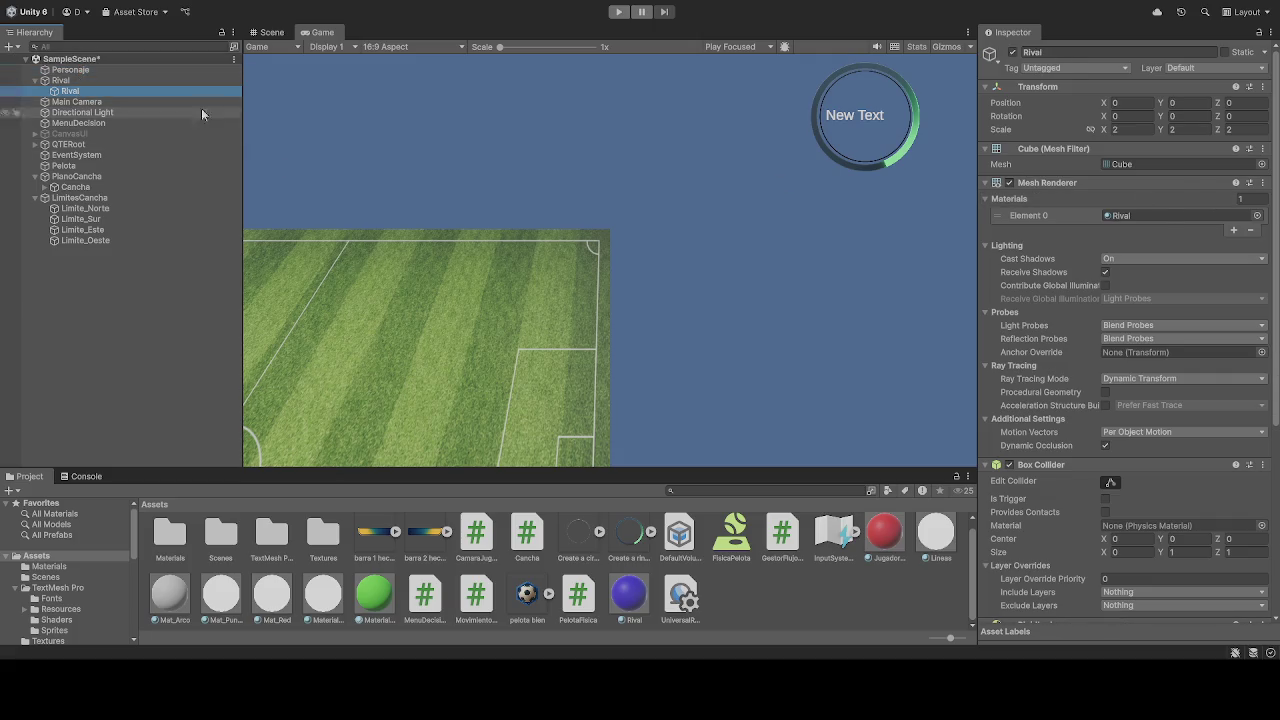
pyautogui.click(1189, 103)
pyautogui.write('1')
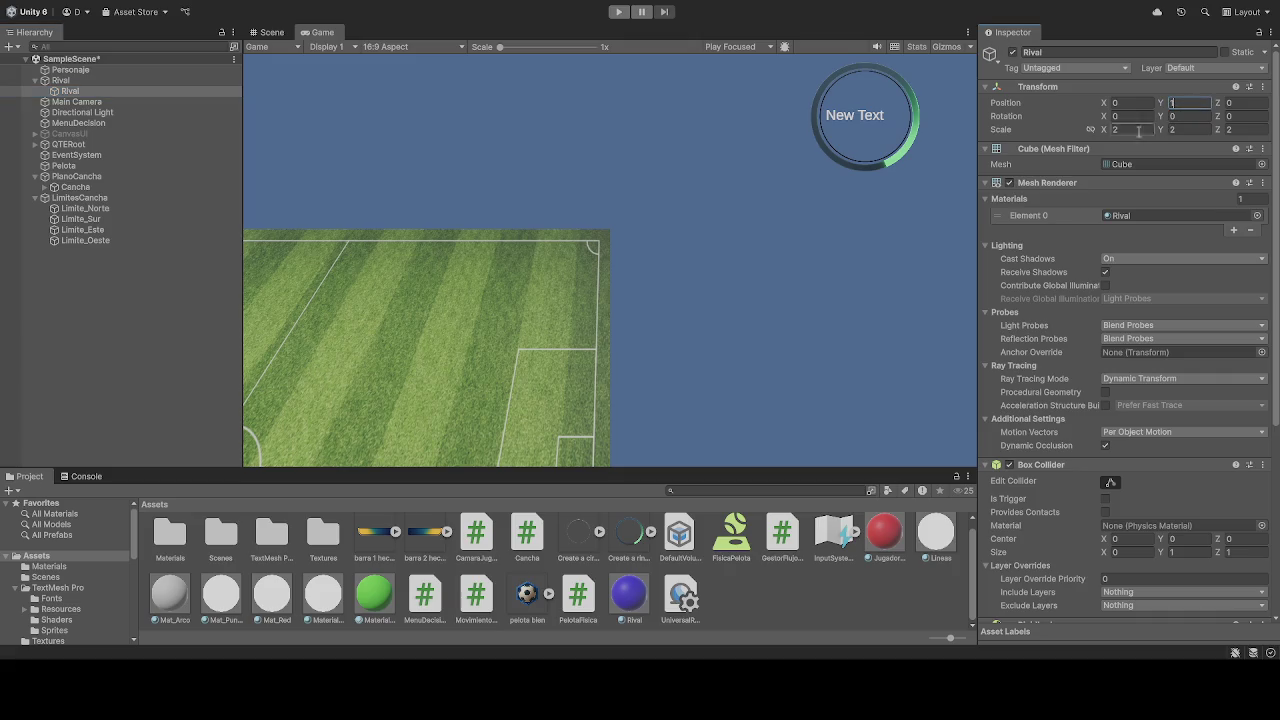
pyautogui.click(77, 73)
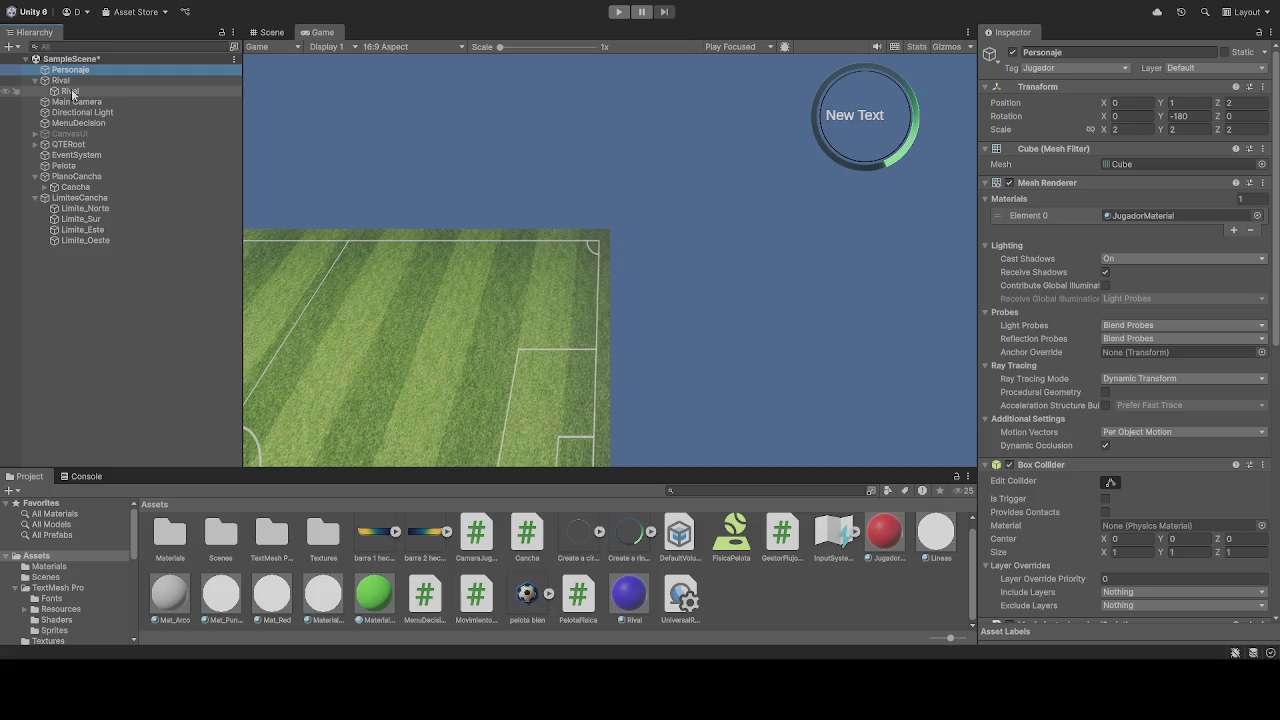
pyautogui.click(72, 94)
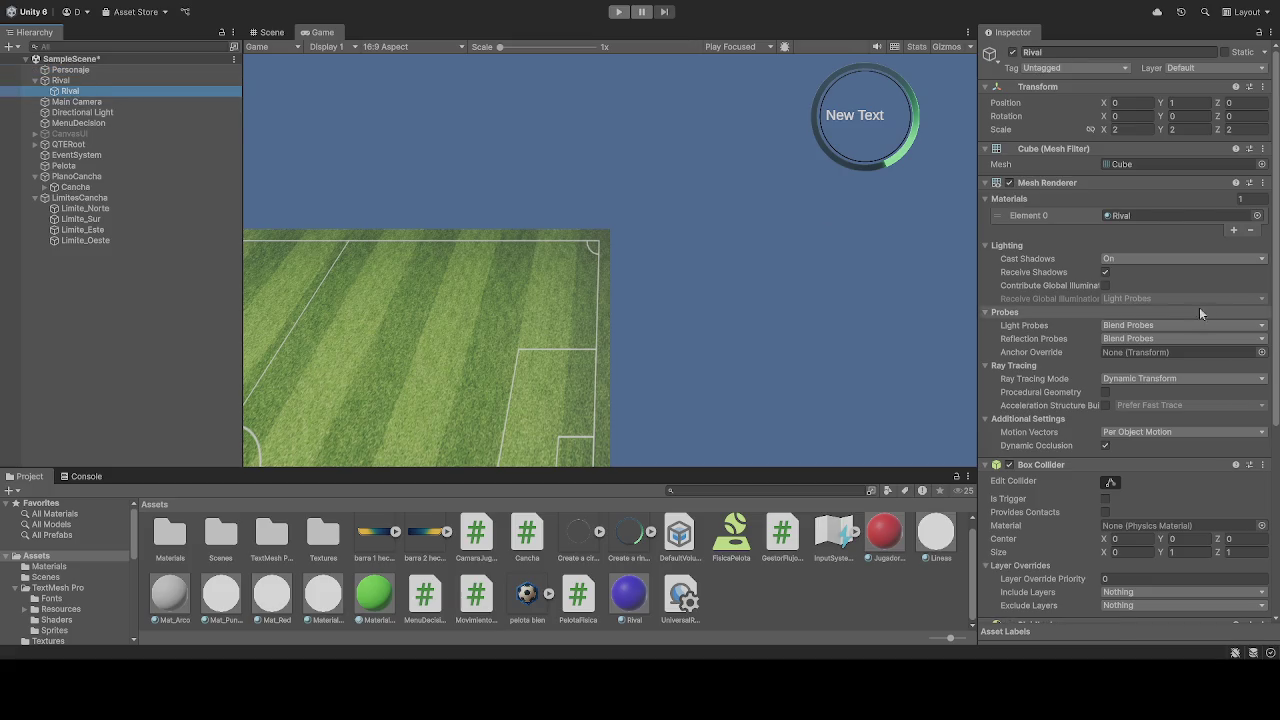
# Step: Review Rival's collider, Rigidbody and material, then Personaje's components and JugadorMaterial
pyautogui.scroll(-6, 1199, 307)
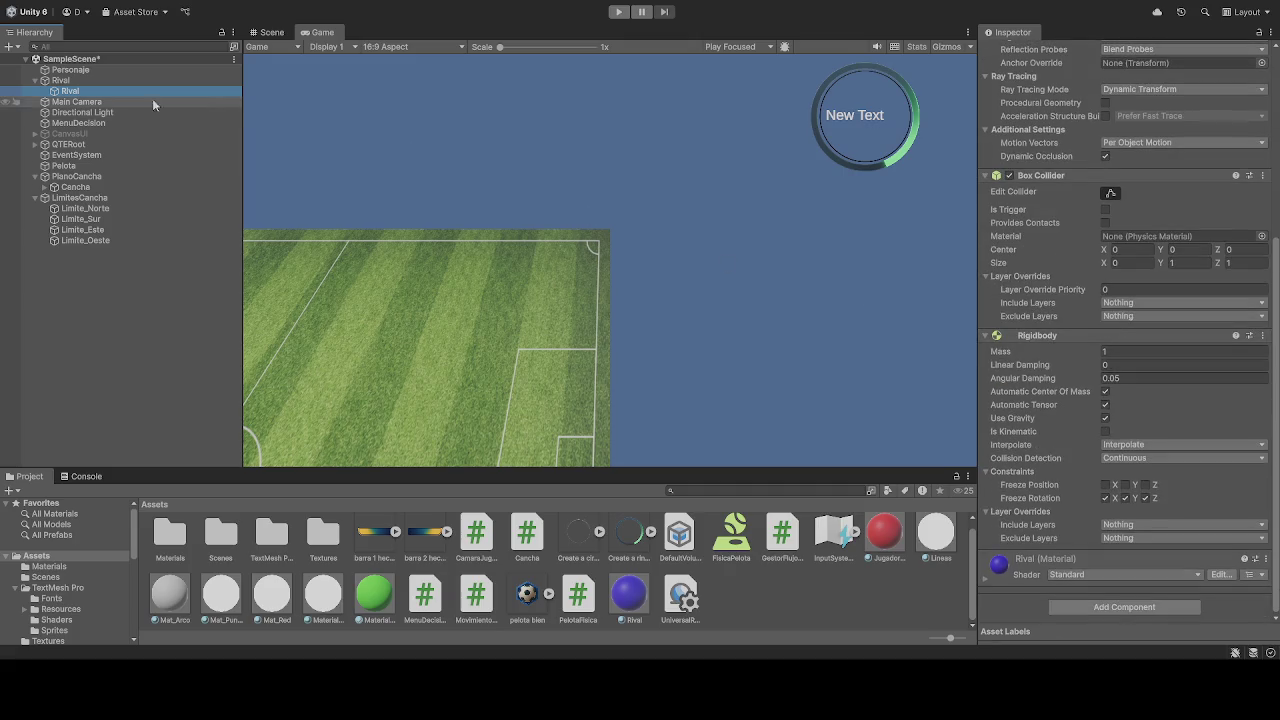
pyautogui.click(72, 70)
pyautogui.scroll(-4, 1062, 282)
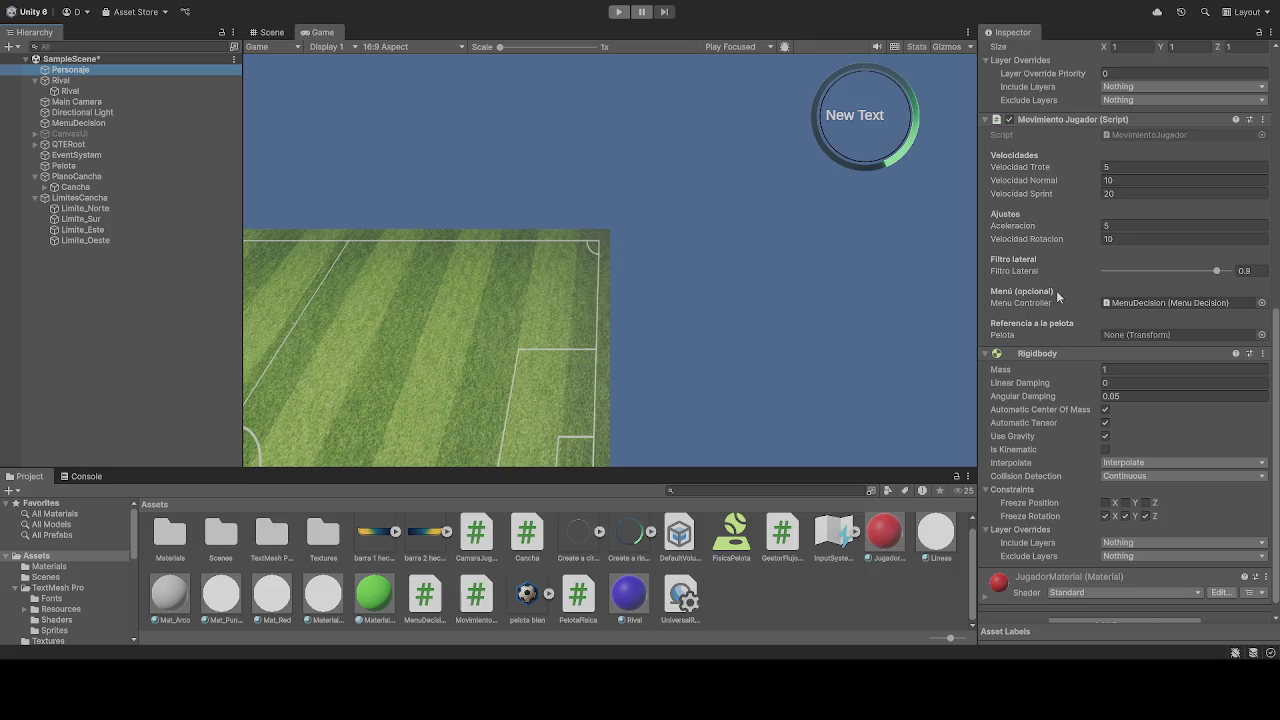
pyautogui.scroll(-1, 1058, 296)
pyautogui.scroll(7, 1056, 306)
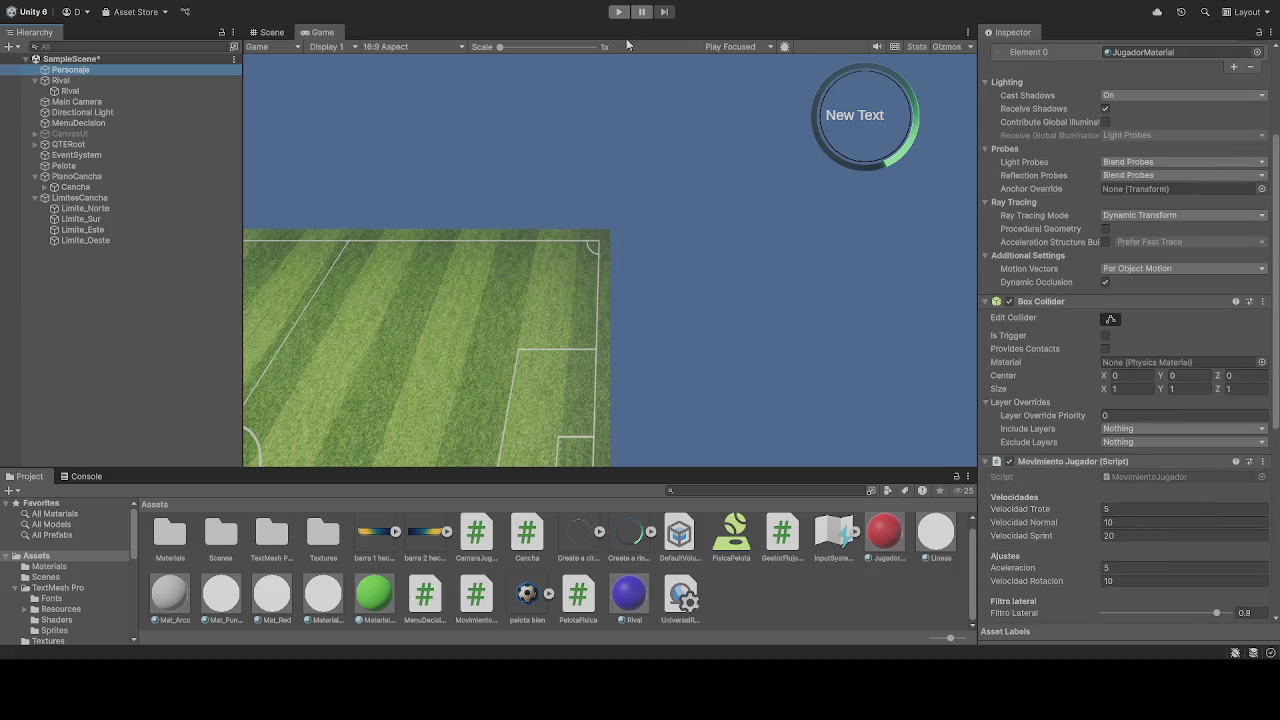
pyautogui.click(618, 11)
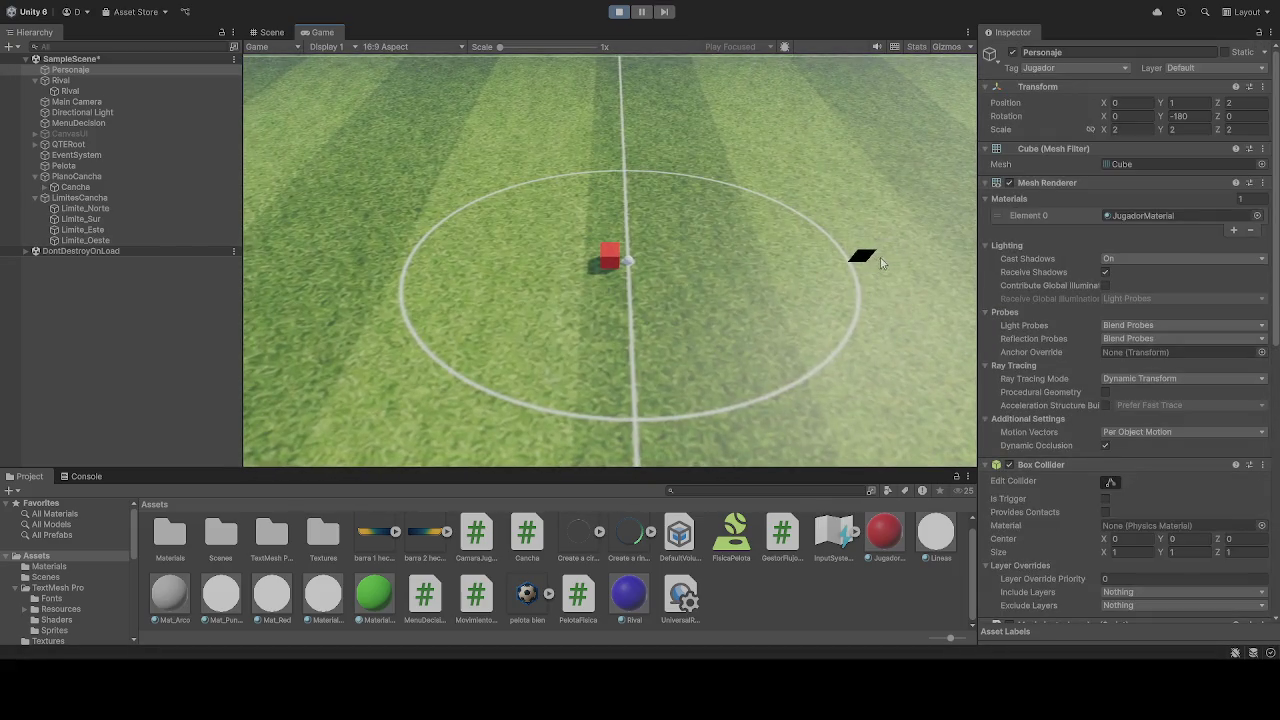
pyautogui.press('a')
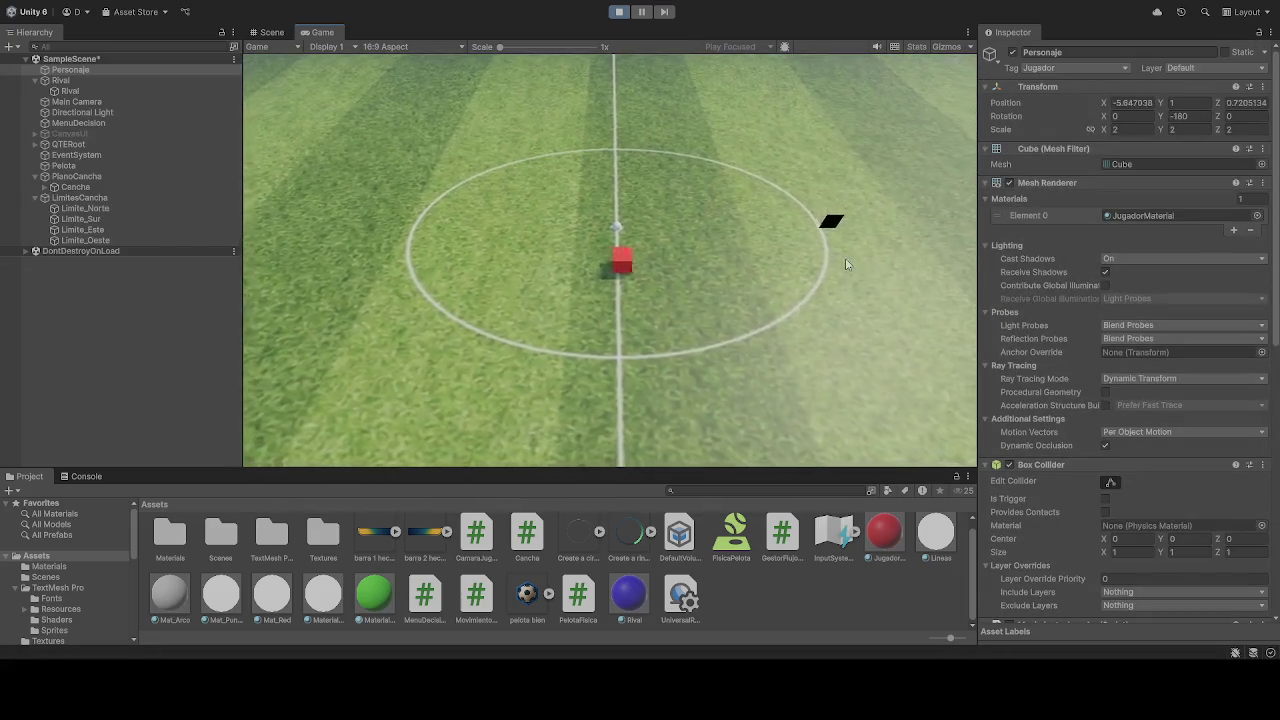
pyautogui.press('s')
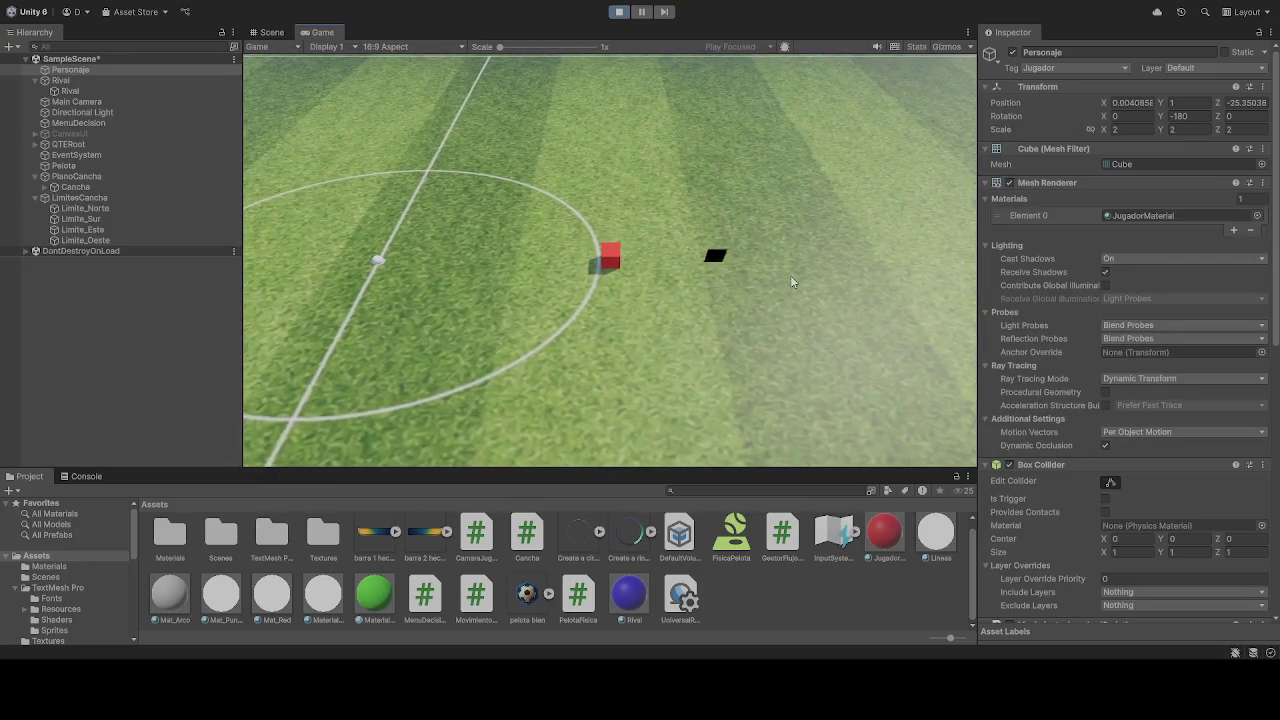
pyautogui.click(618, 11)
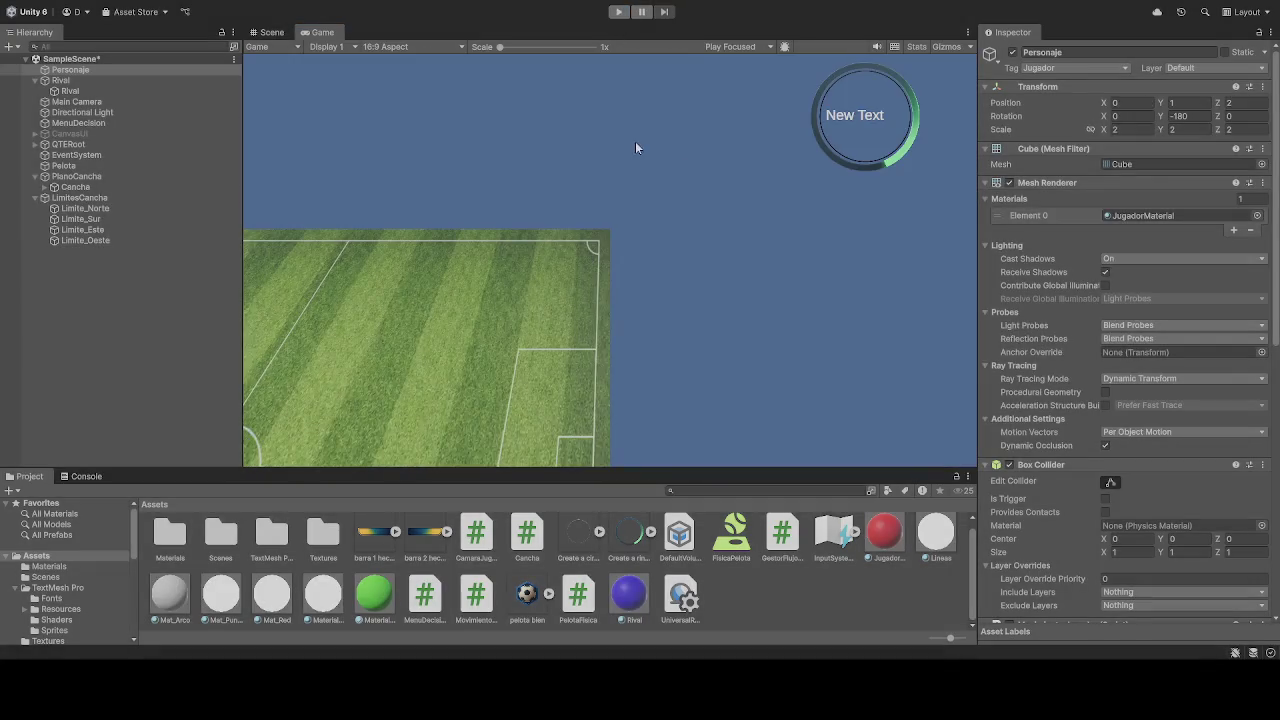
# Step: Set the Rival cube's Box Collider Size X to 1 after comparing with Personaje
pyautogui.click(74, 91)
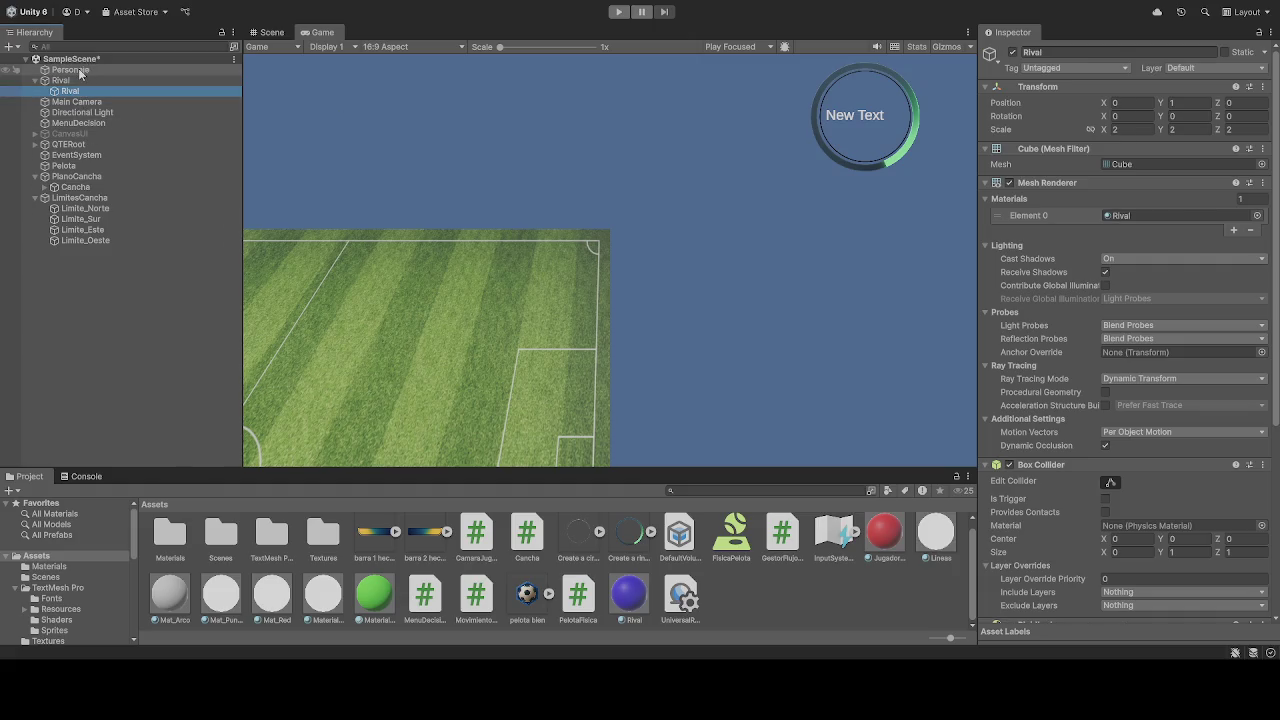
pyautogui.click(80, 71)
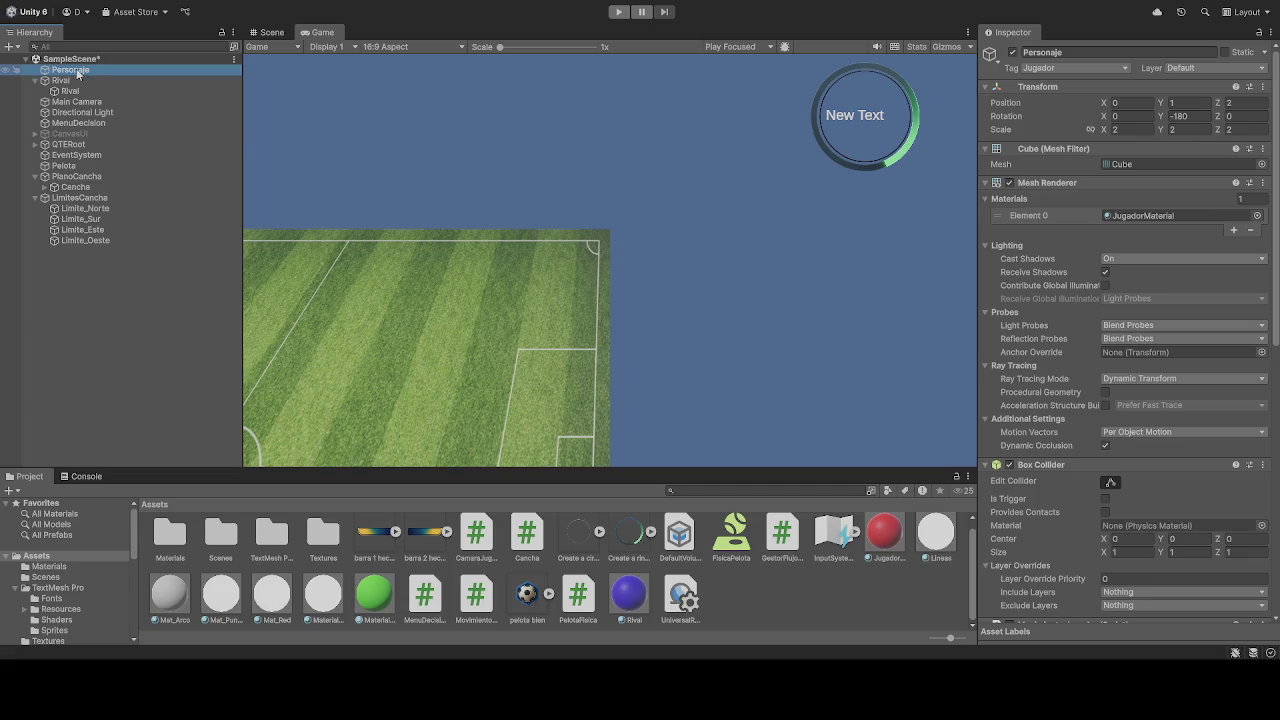
pyautogui.click(69, 93)
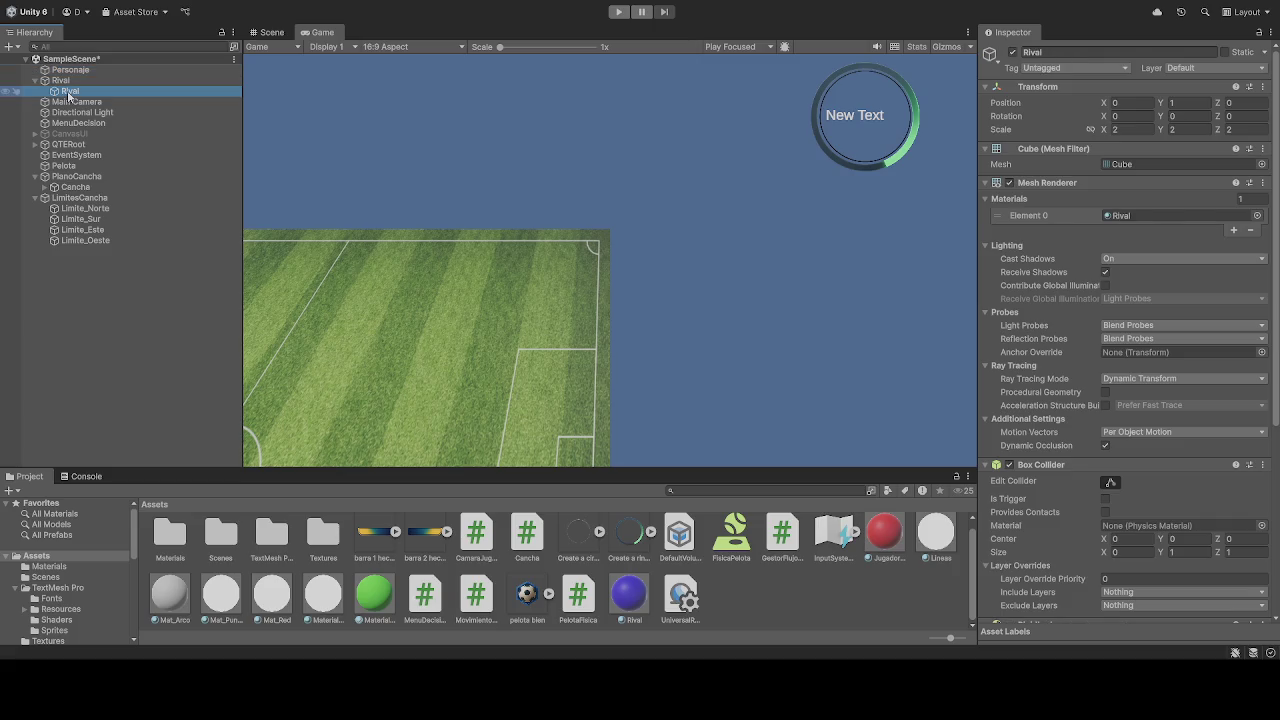
pyautogui.click(77, 72)
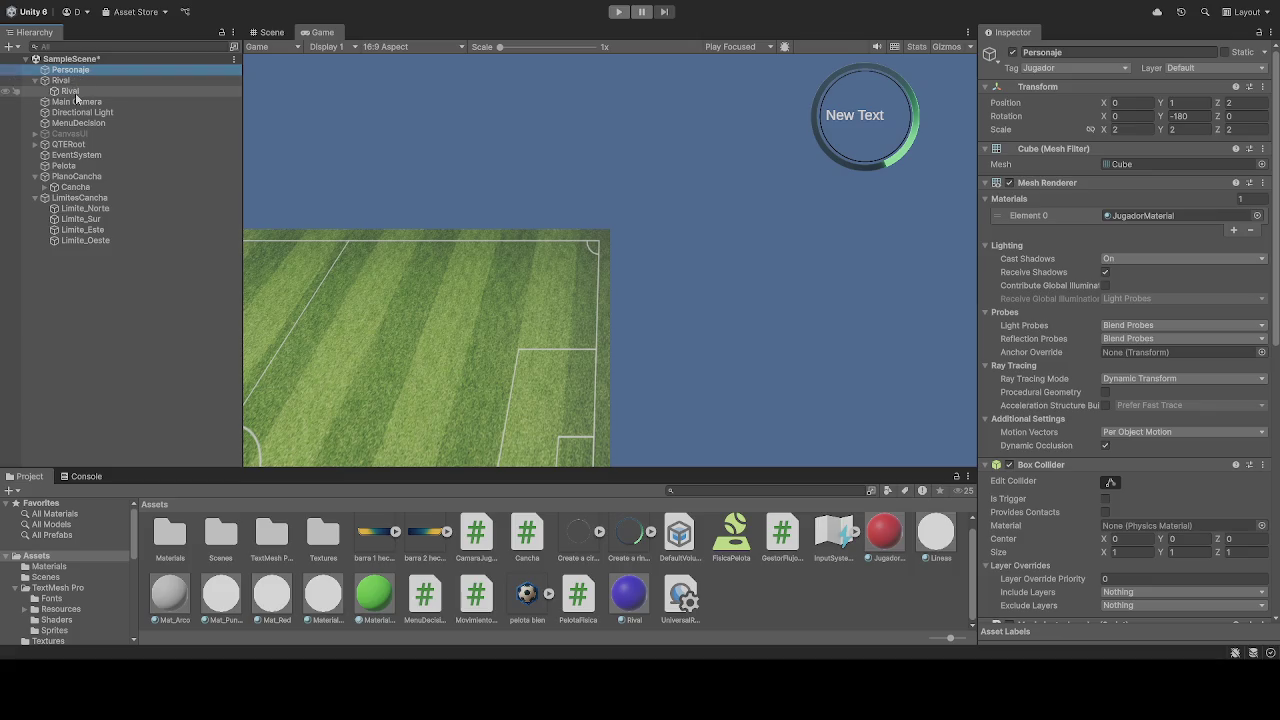
pyautogui.click(75, 92)
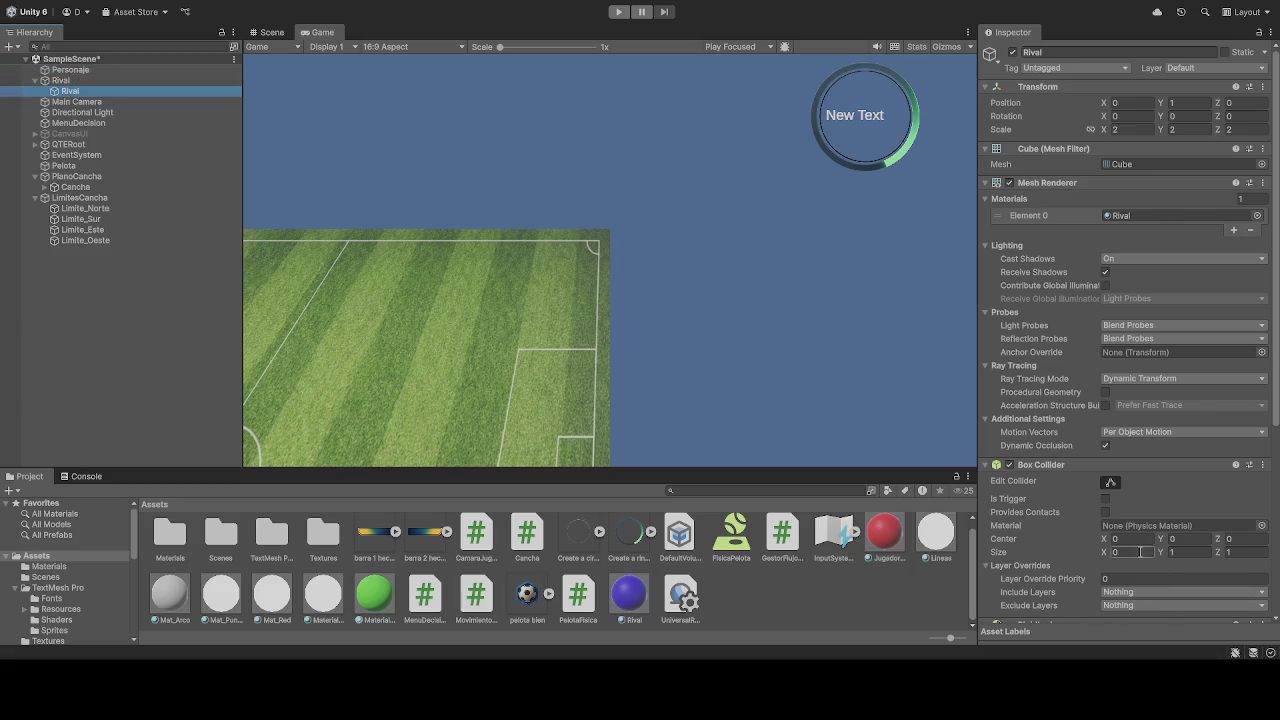
pyautogui.click(1137, 551)
pyautogui.write('1')
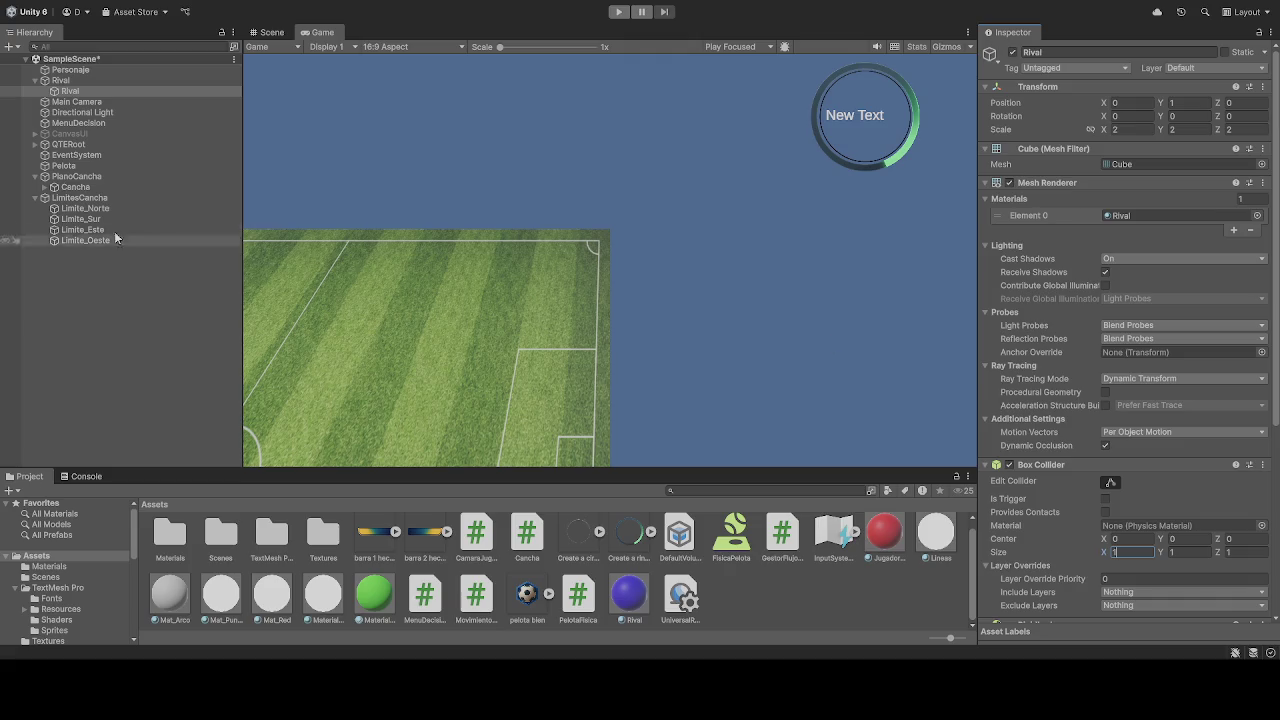
pyautogui.click(88, 70)
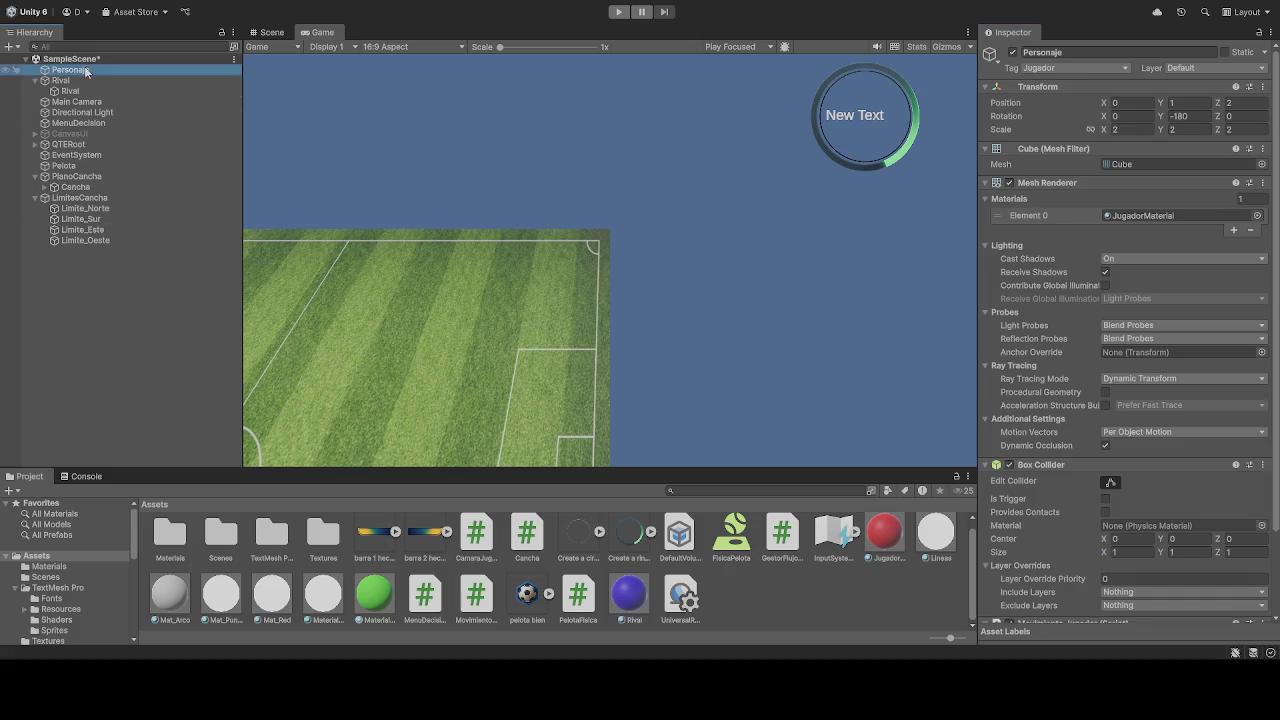
pyautogui.click(618, 11)
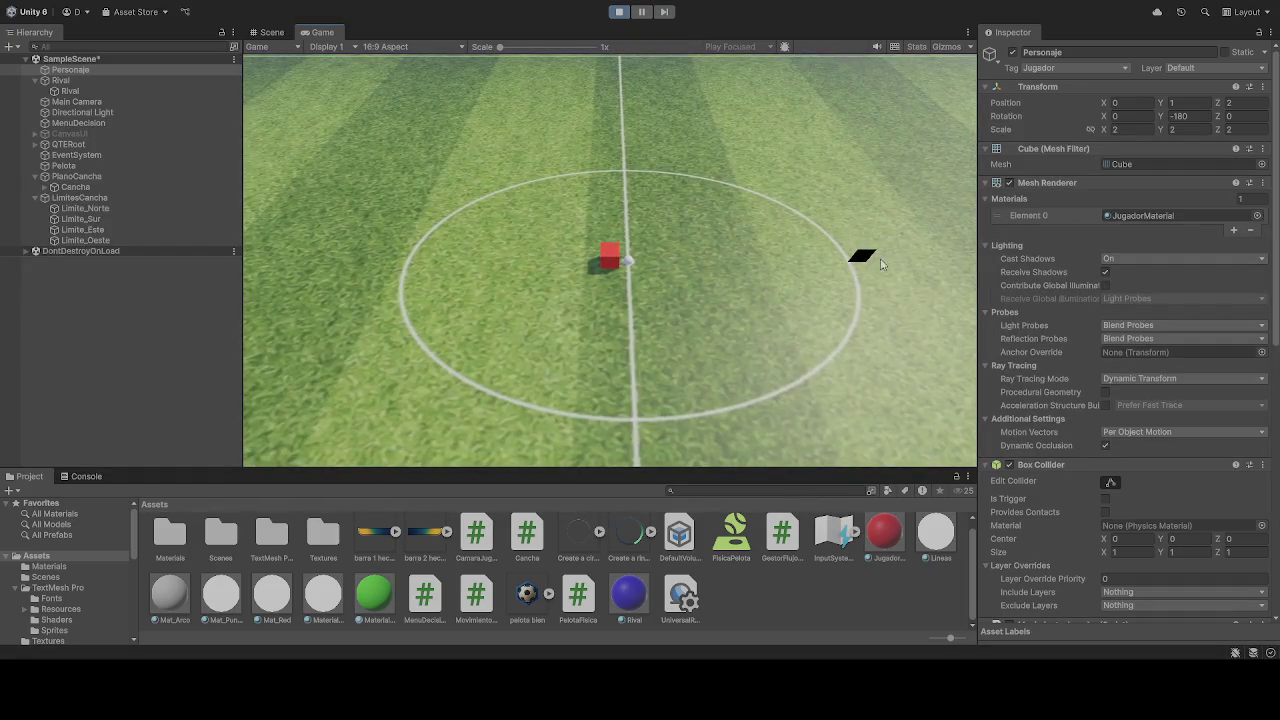
pyautogui.click(620, 16)
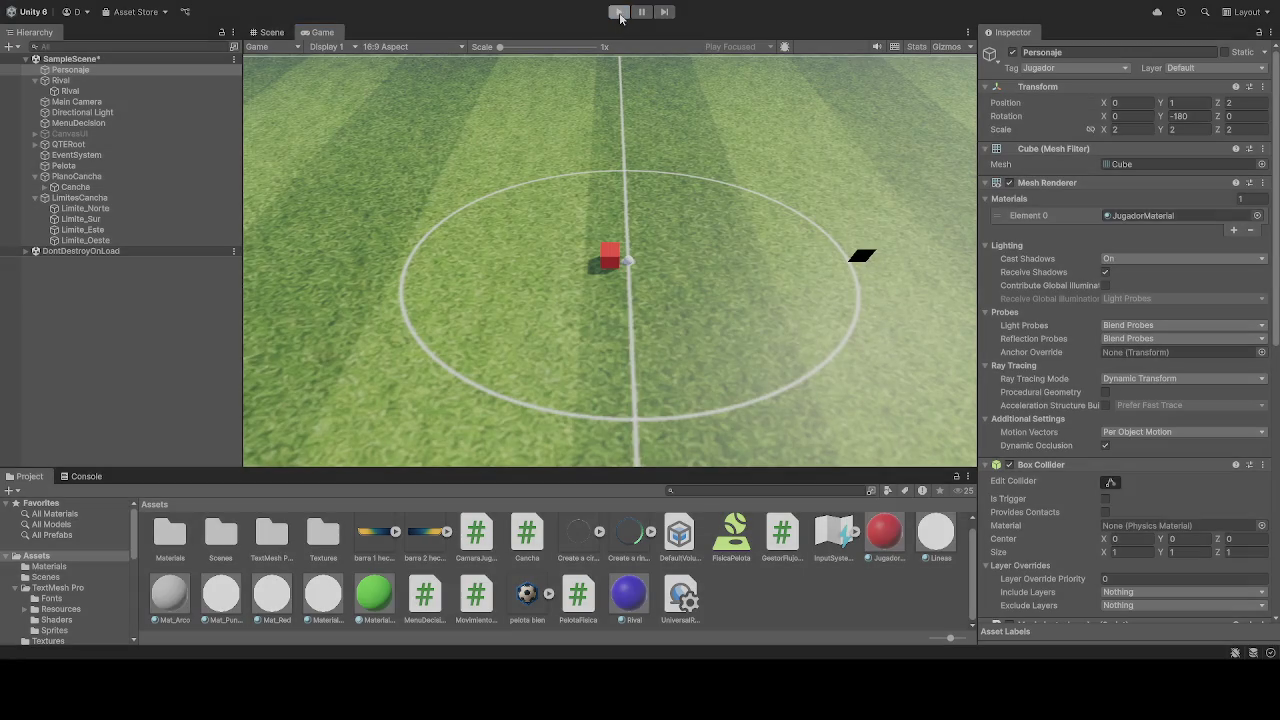
pyautogui.click(70, 92)
pyautogui.scroll(-5, 1091, 370)
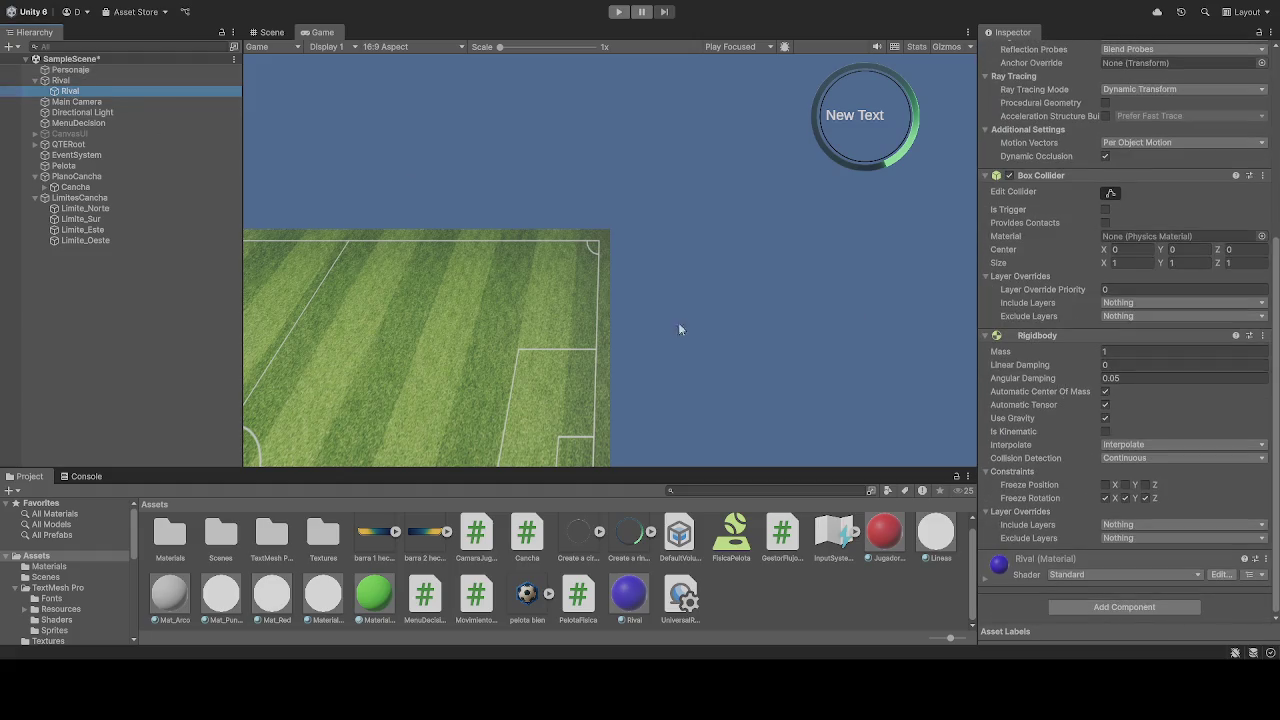
pyautogui.click(75, 72)
pyautogui.scroll(-5, 1016, 348)
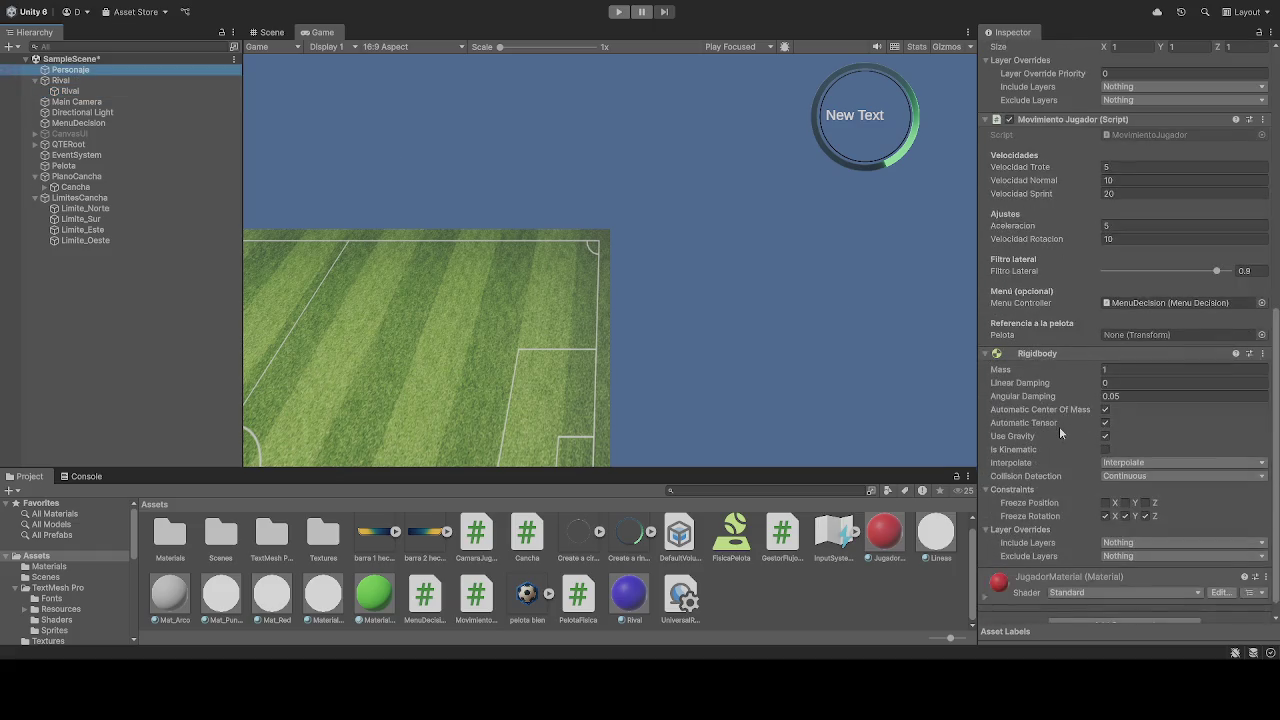
pyautogui.scroll(5, 1058, 477)
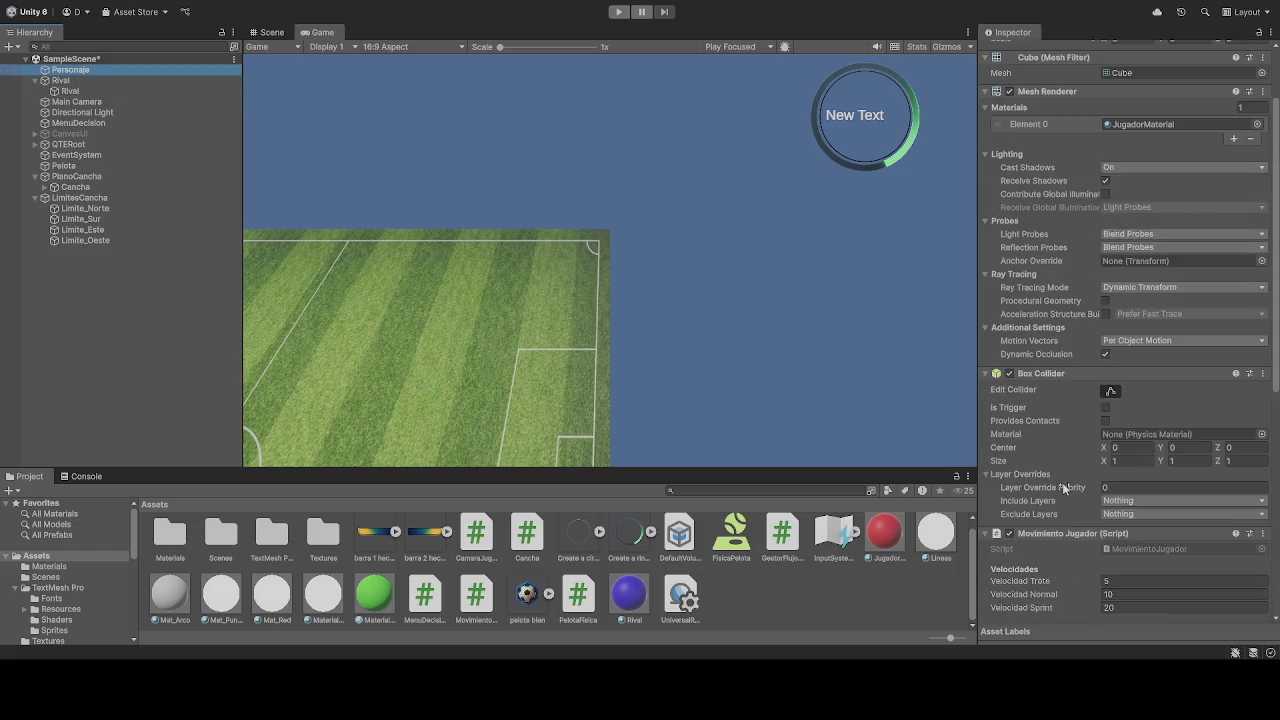
pyautogui.scroll(-4, 1060, 470)
pyautogui.scroll(-1, 1059, 462)
pyautogui.click(985, 572)
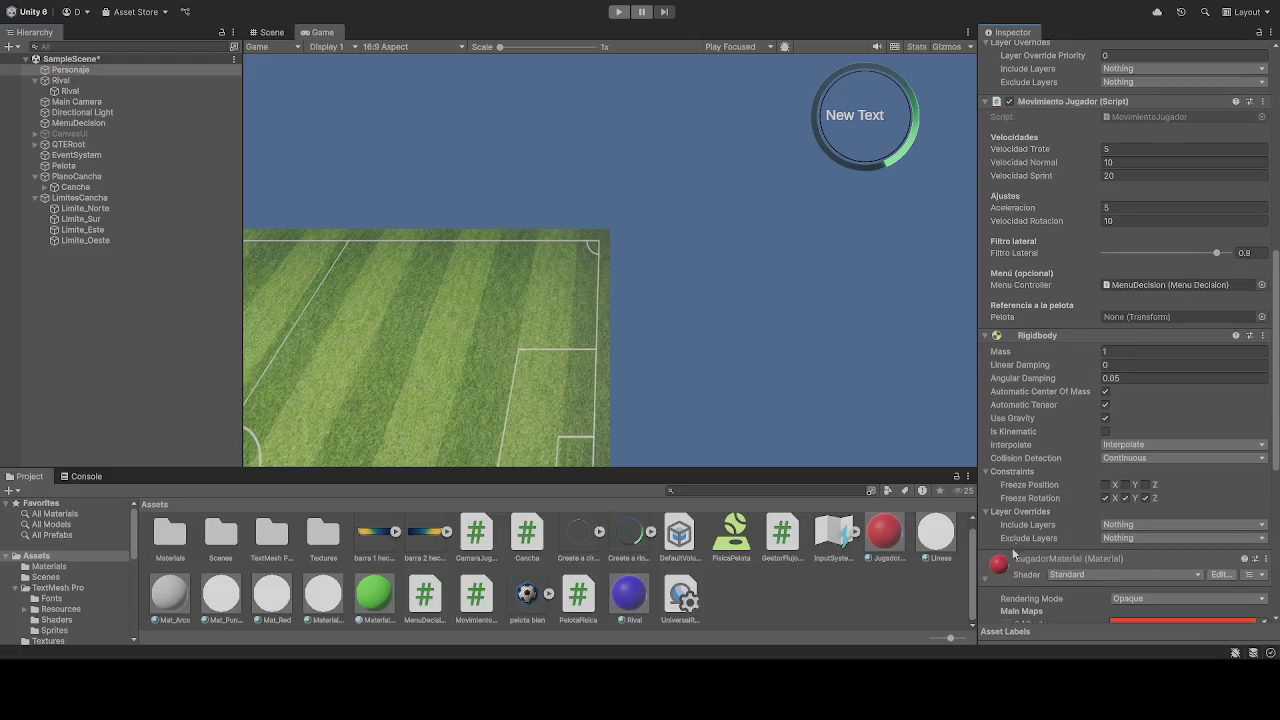
pyautogui.scroll(-7, 1026, 508)
pyautogui.scroll(-3, 1026, 508)
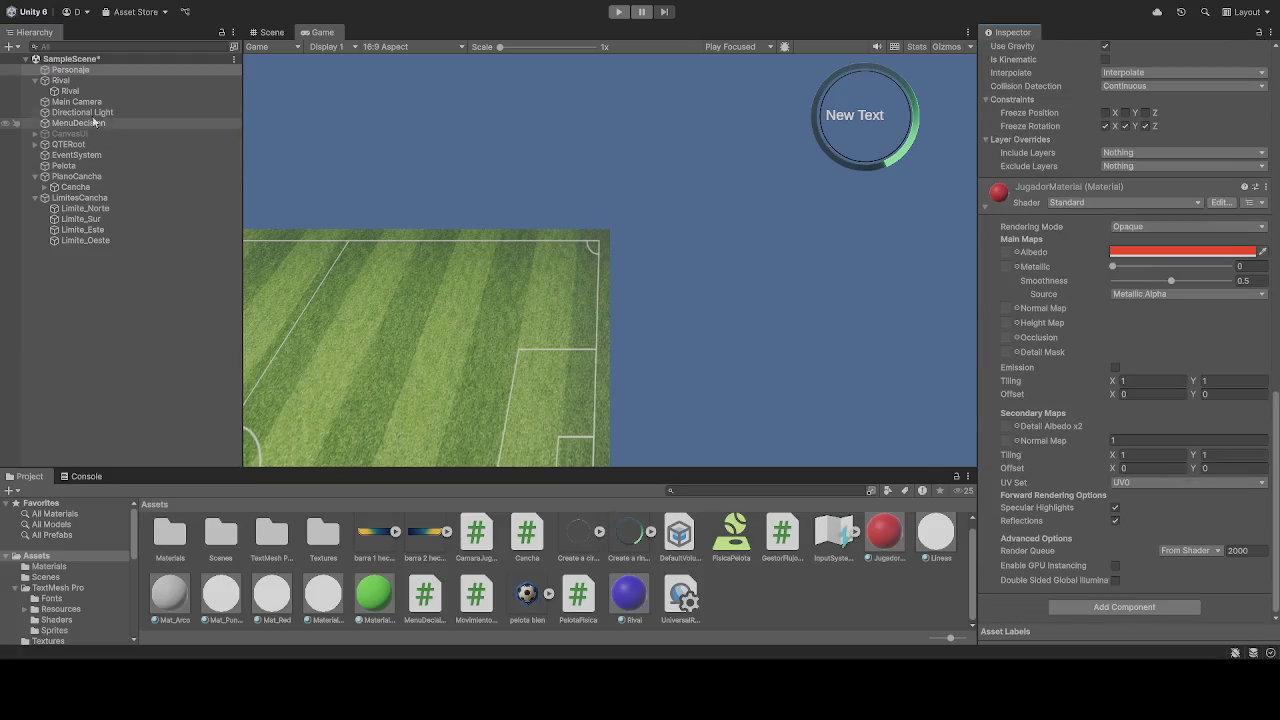
pyautogui.click(72, 91)
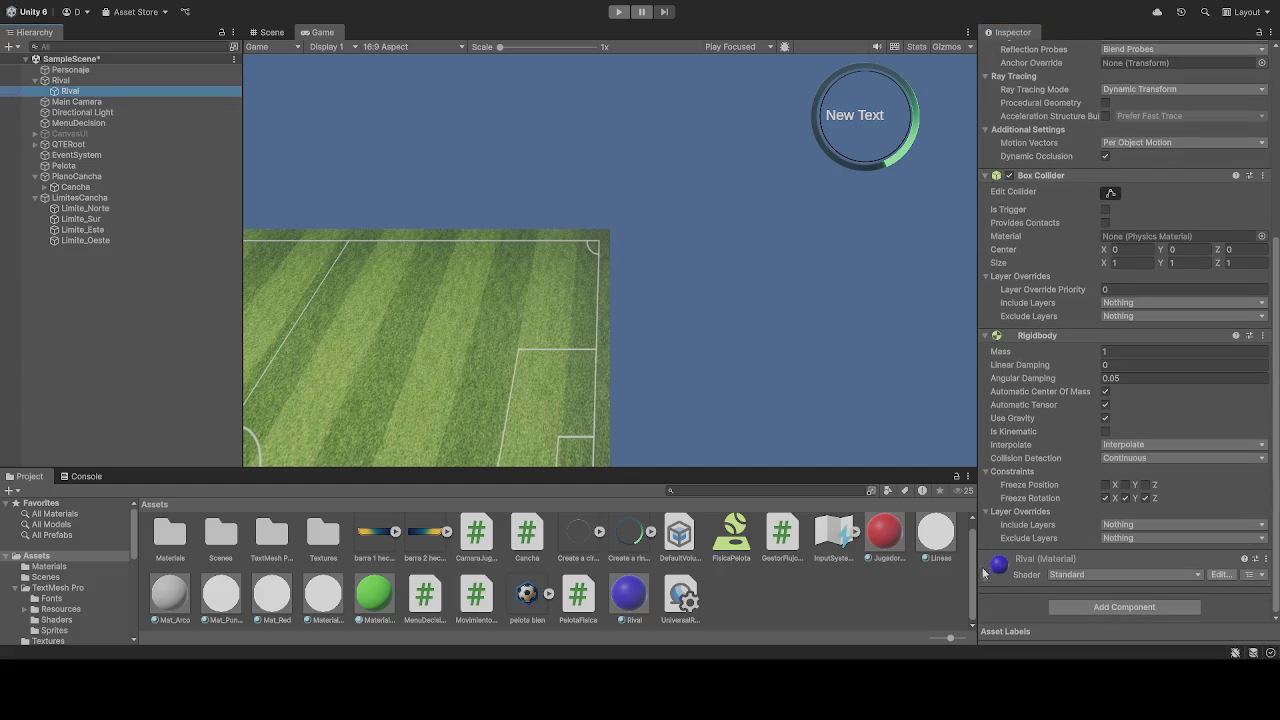
pyautogui.scroll(-9, 1070, 484)
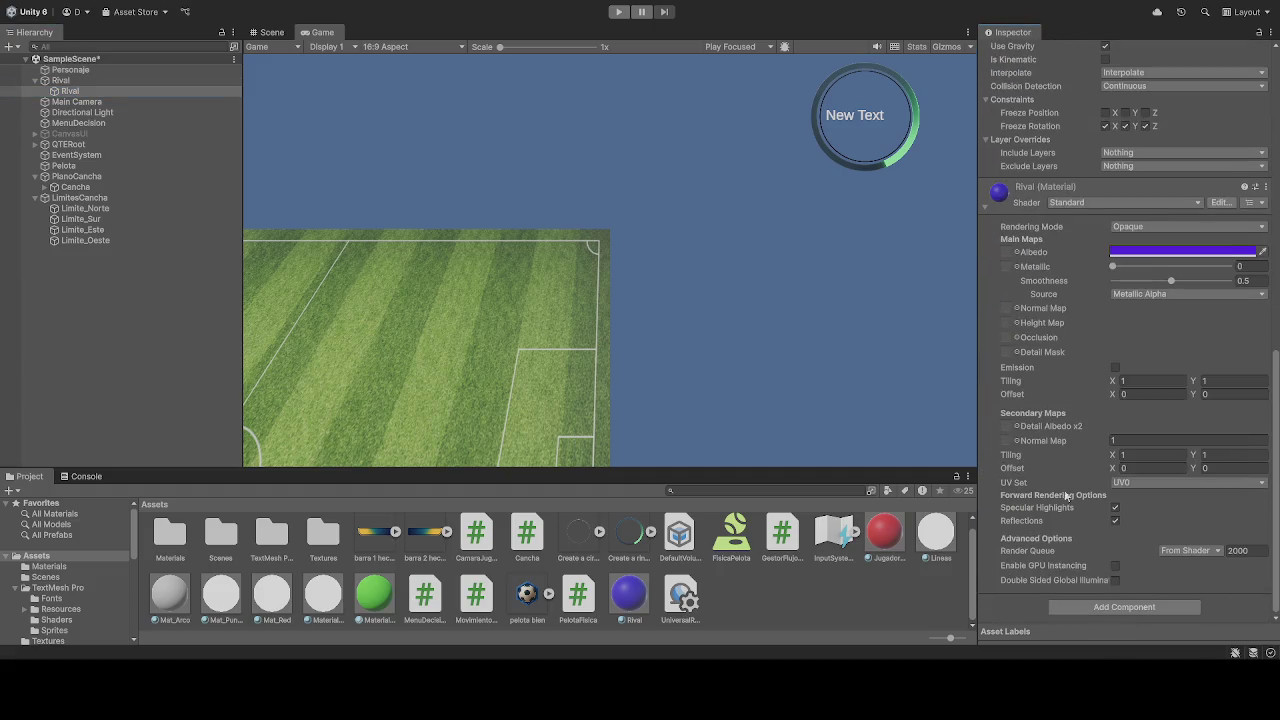
pyautogui.scroll(5, 1056, 492)
pyautogui.scroll(10, 1056, 492)
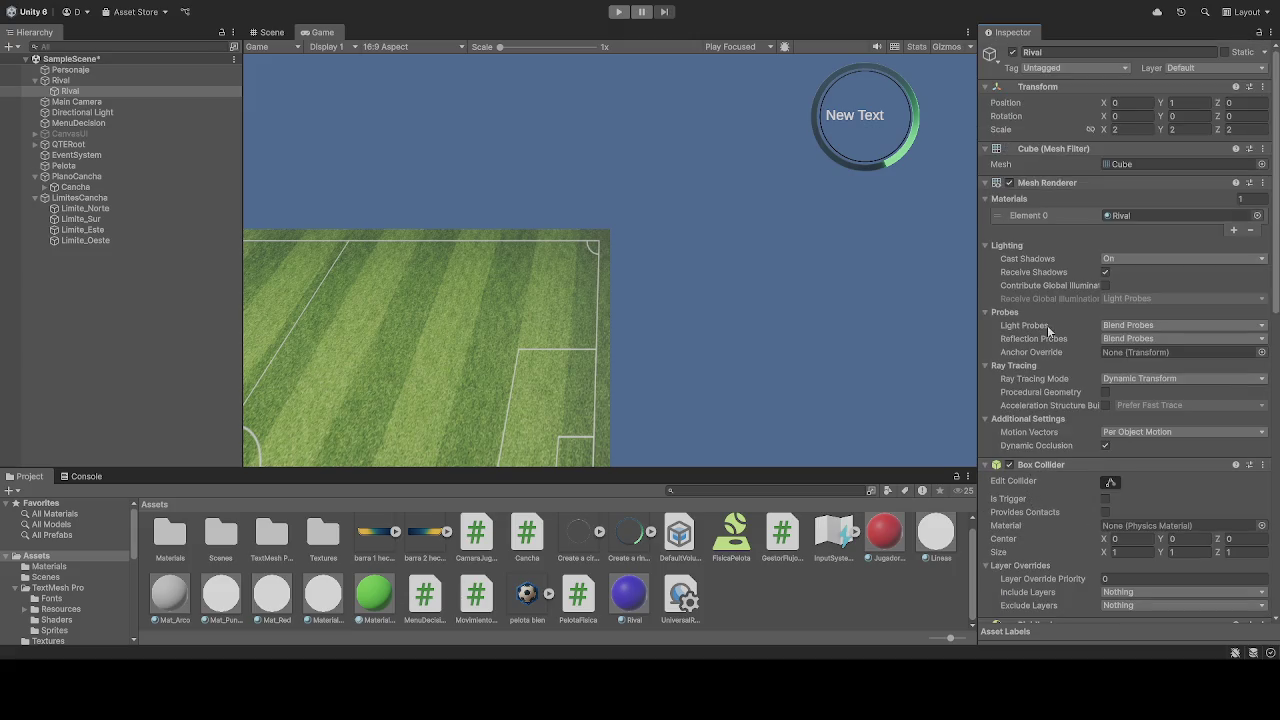
pyautogui.click(68, 72)
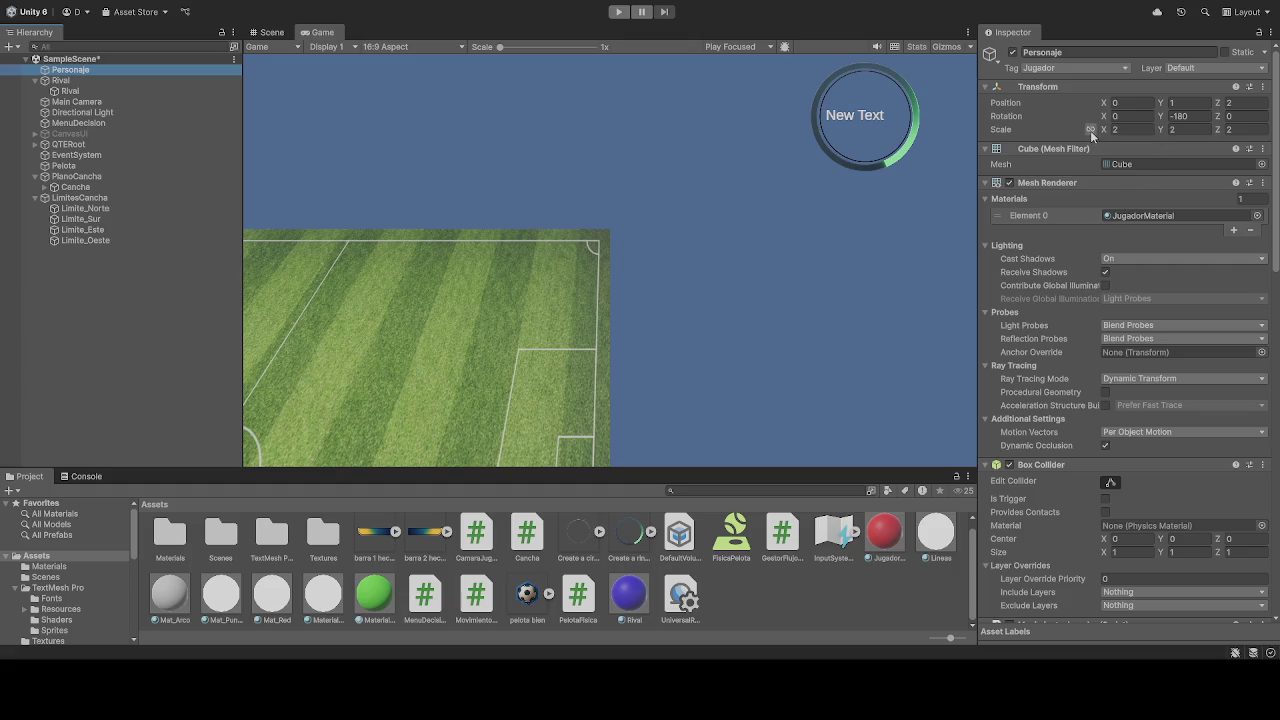
# Step: Inspect the child Rival cube and the Personaje player object in the Hierarchy
pyautogui.click(70, 91)
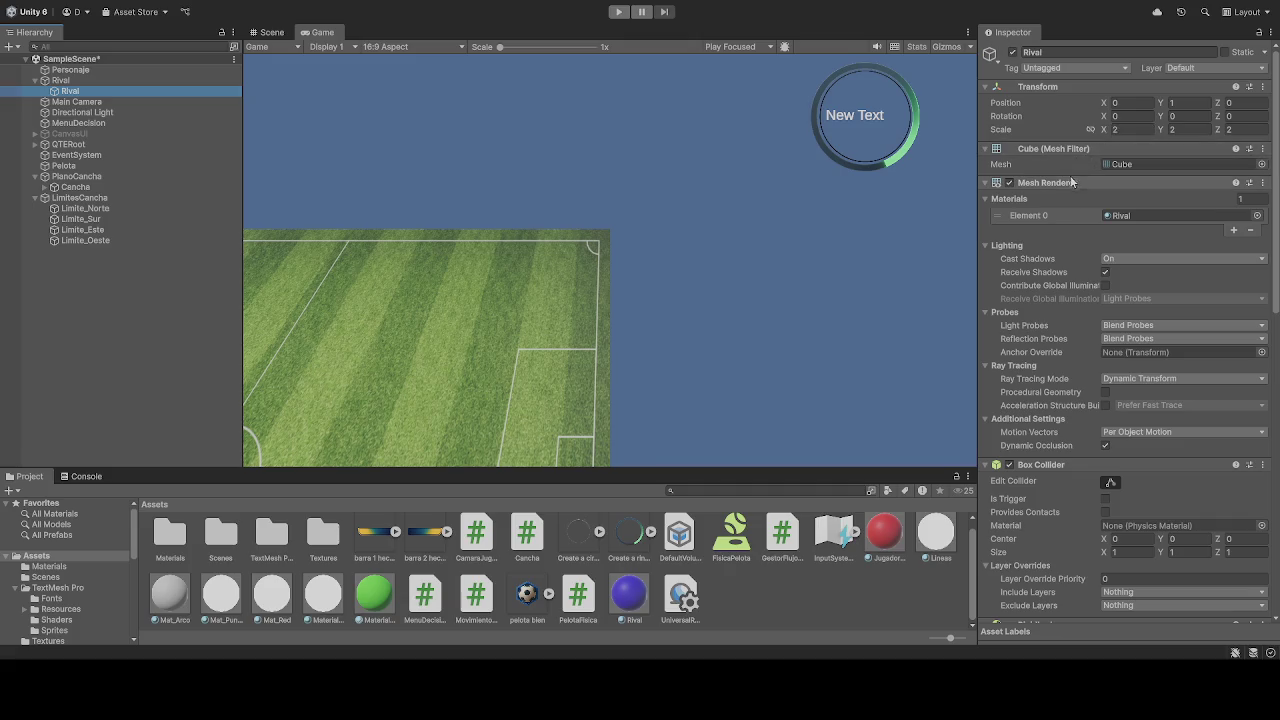
pyautogui.click(70, 70)
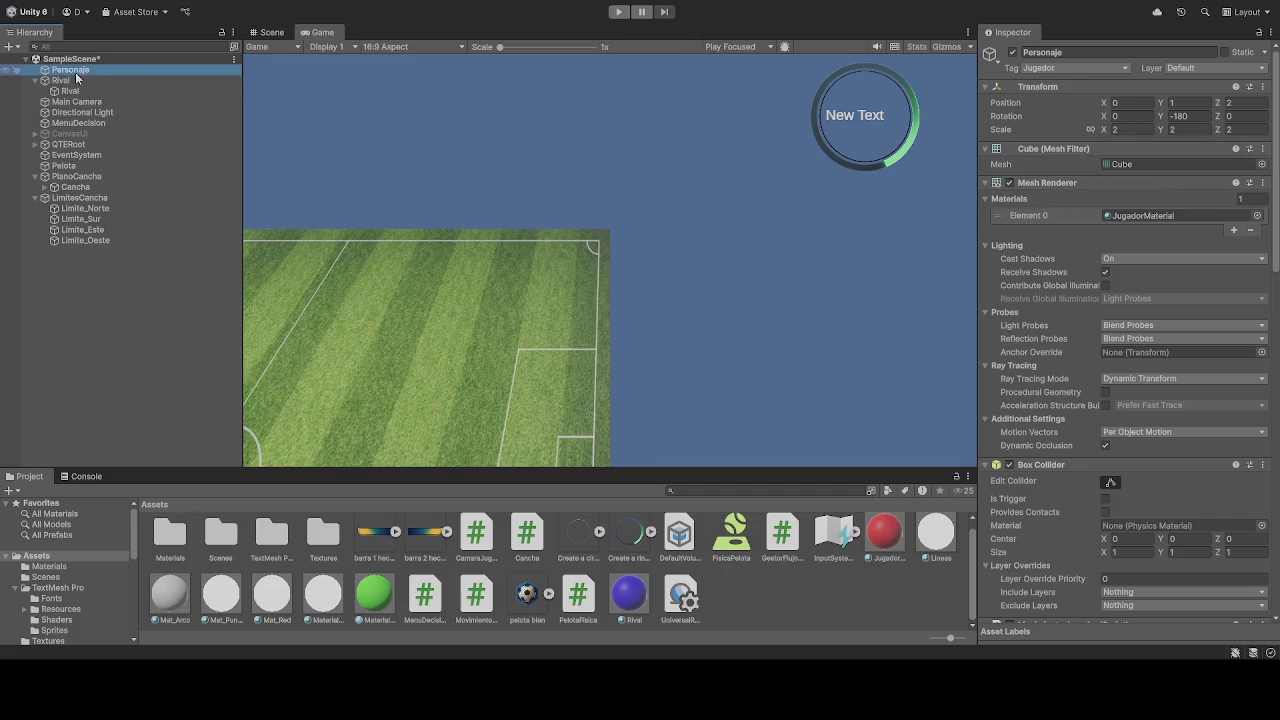
pyautogui.click(70, 91)
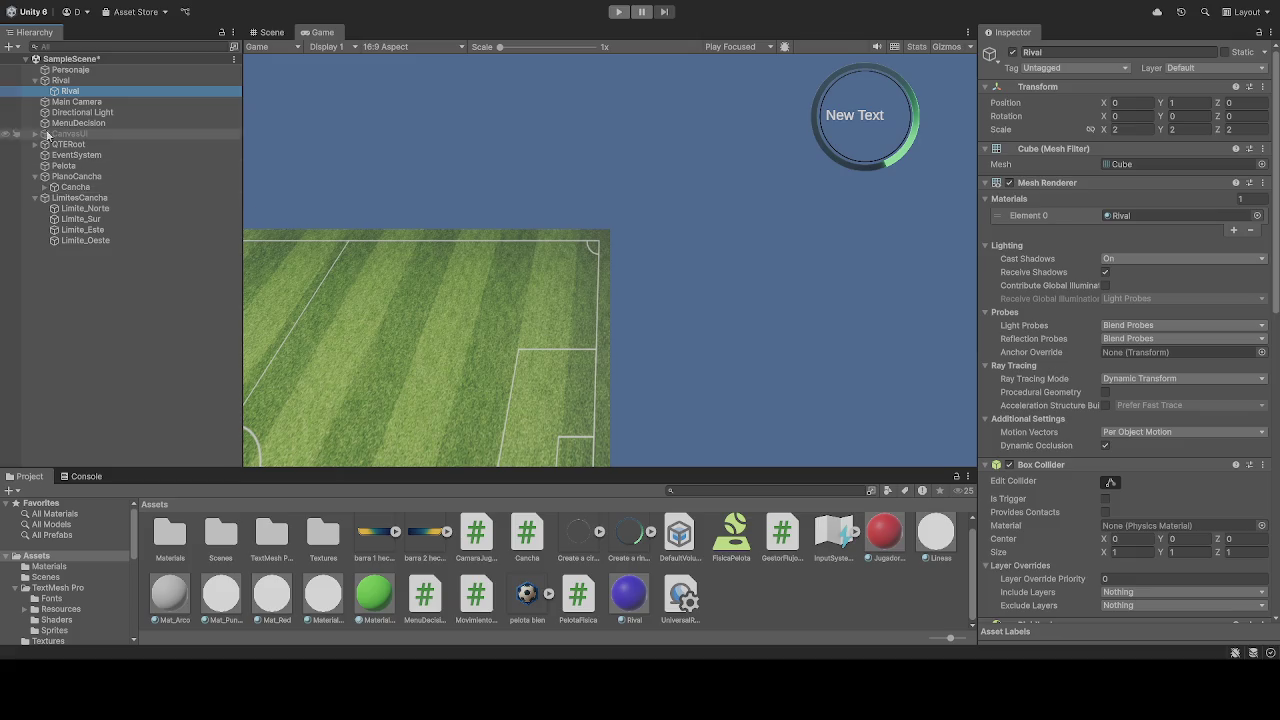
# Step: Scale the parent Rival object to 2, 2, 2 and enter Play mode to view it
pyautogui.click(60, 80)
pyautogui.click(1141, 126)
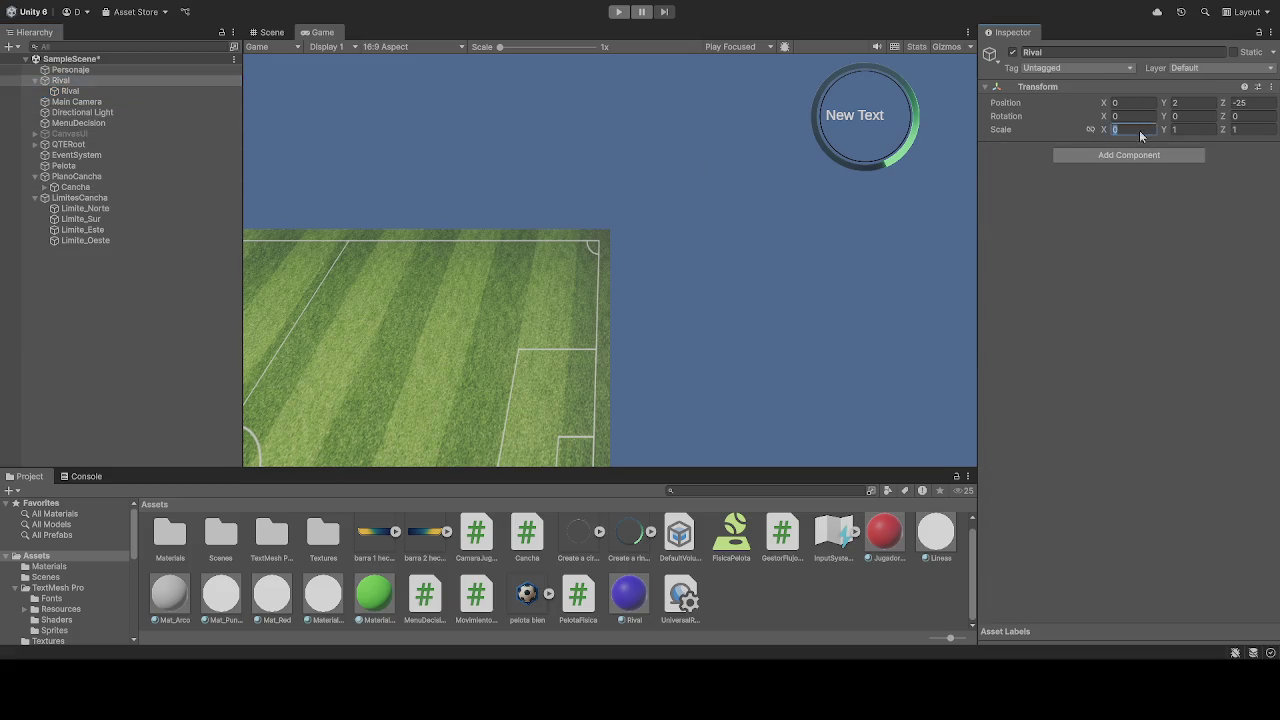
pyautogui.write('2')
pyautogui.press('Tab')
pyautogui.write('2')
pyautogui.press('Tab')
pyautogui.write('2')
pyautogui.click(619, 11)
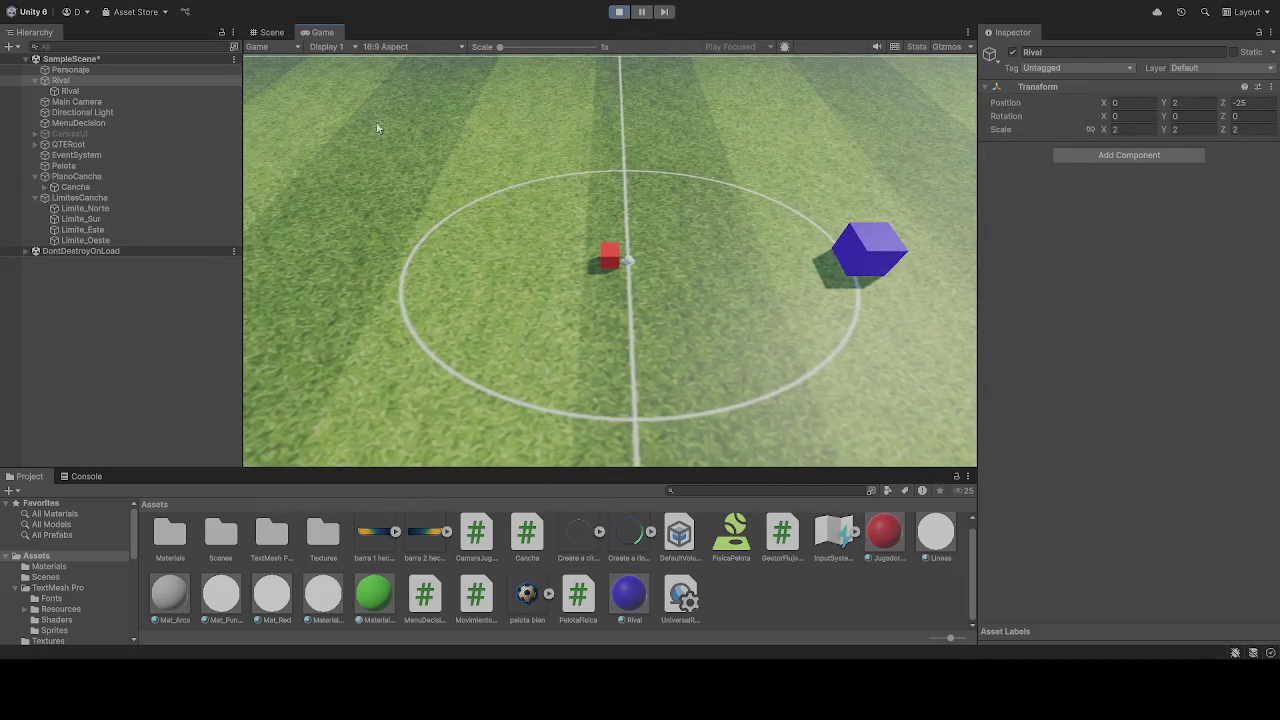
# Step: Stop Play, set the child Rival cube's remaining scale axes to 0, then replay
pyautogui.click(80, 89)
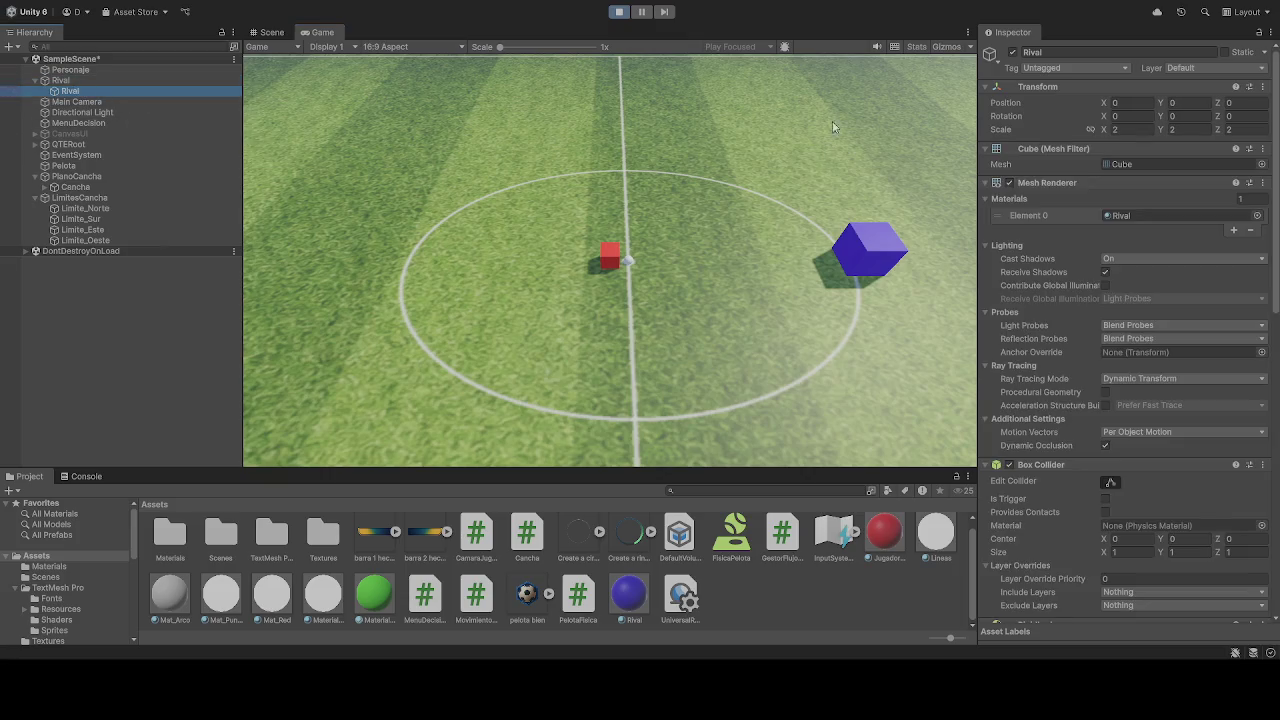
pyautogui.click(619, 12)
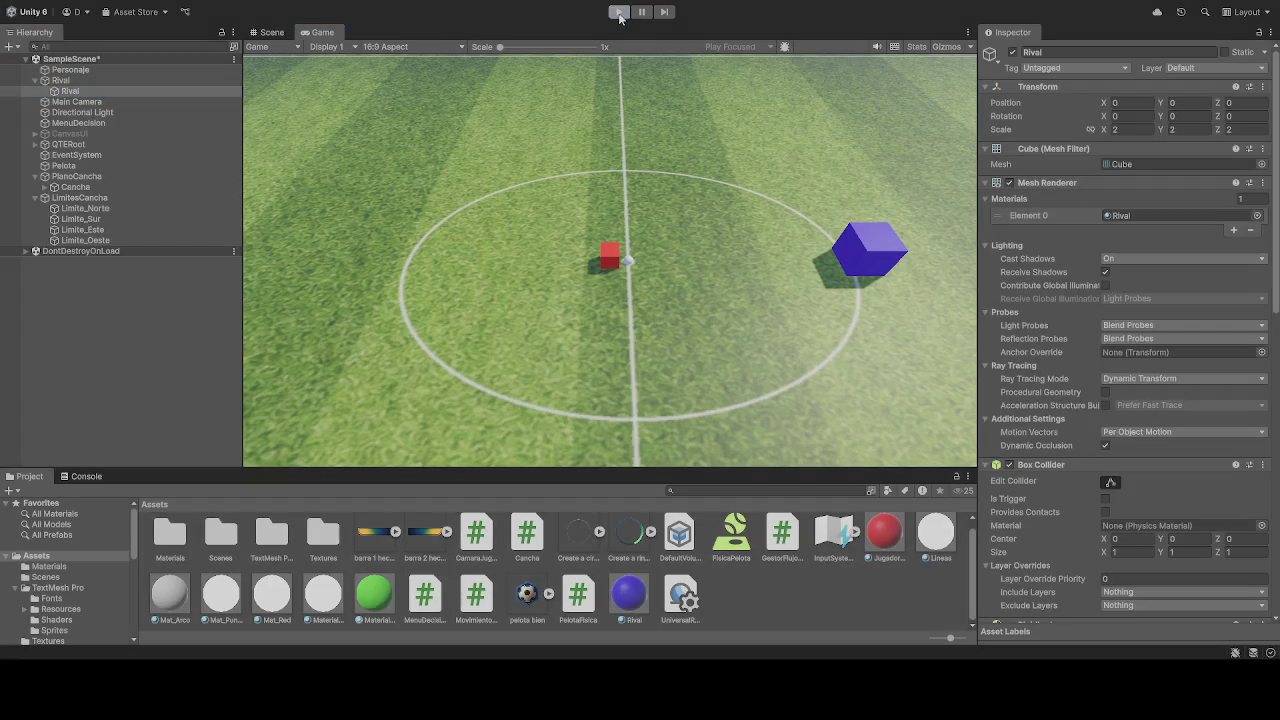
pyautogui.click(1118, 130)
pyautogui.press('Tab')
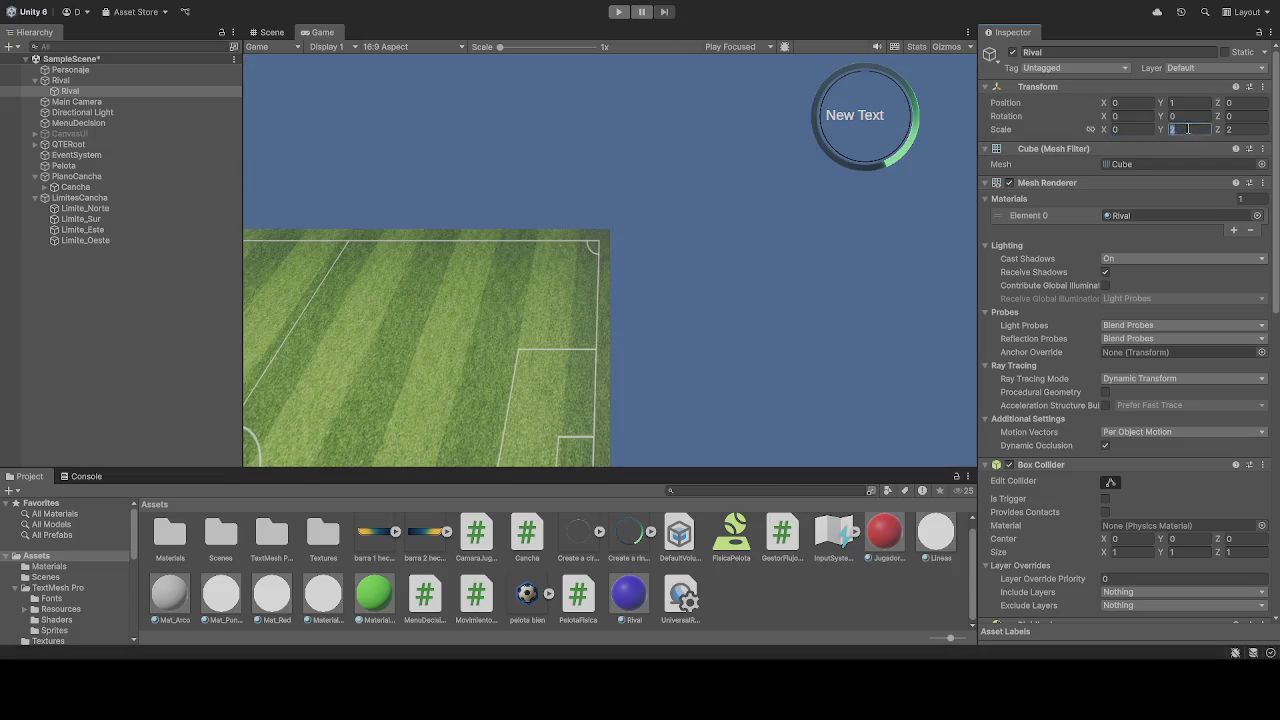
pyautogui.write('0')
pyautogui.press('Tab')
pyautogui.write('0')
pyautogui.click(619, 12)
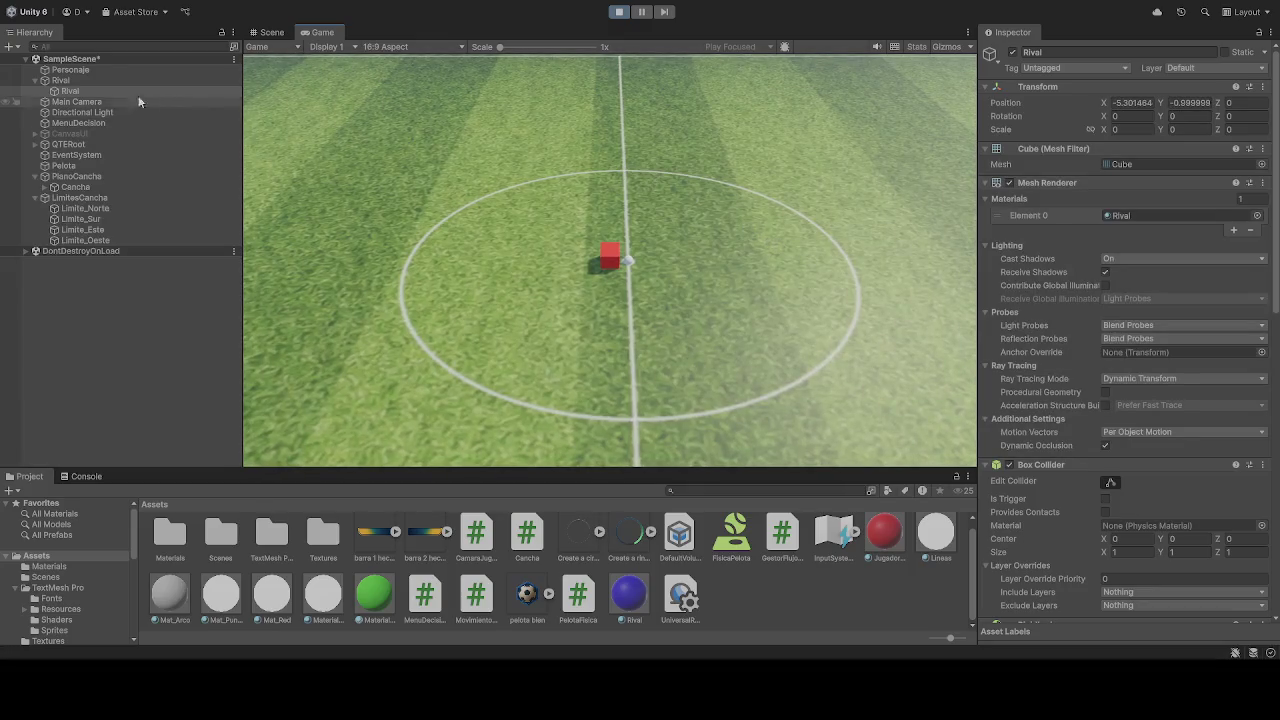
# Step: Set the child Rival cube's scale axes to 1 during Play, then stop Play mode
pyautogui.click(70, 89)
pyautogui.click(1138, 129)
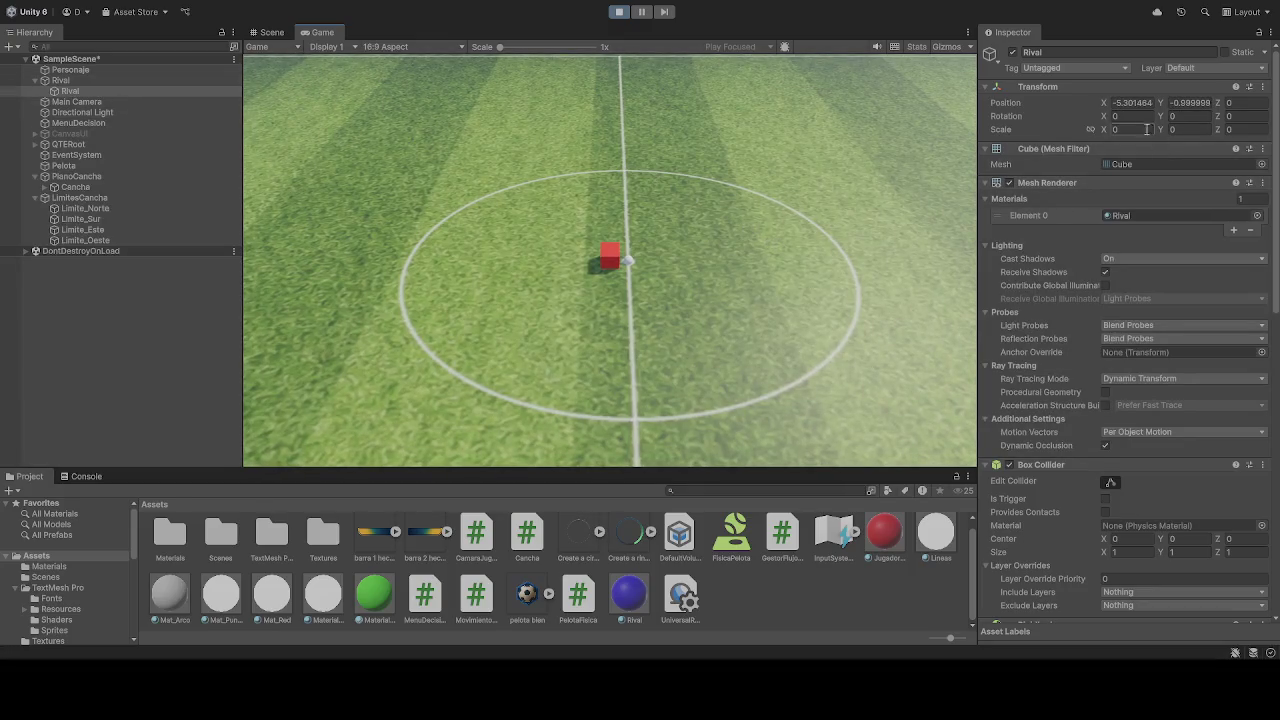
pyautogui.press('Tab')
pyautogui.write('1')
pyautogui.press('Tab')
pyautogui.write('1')
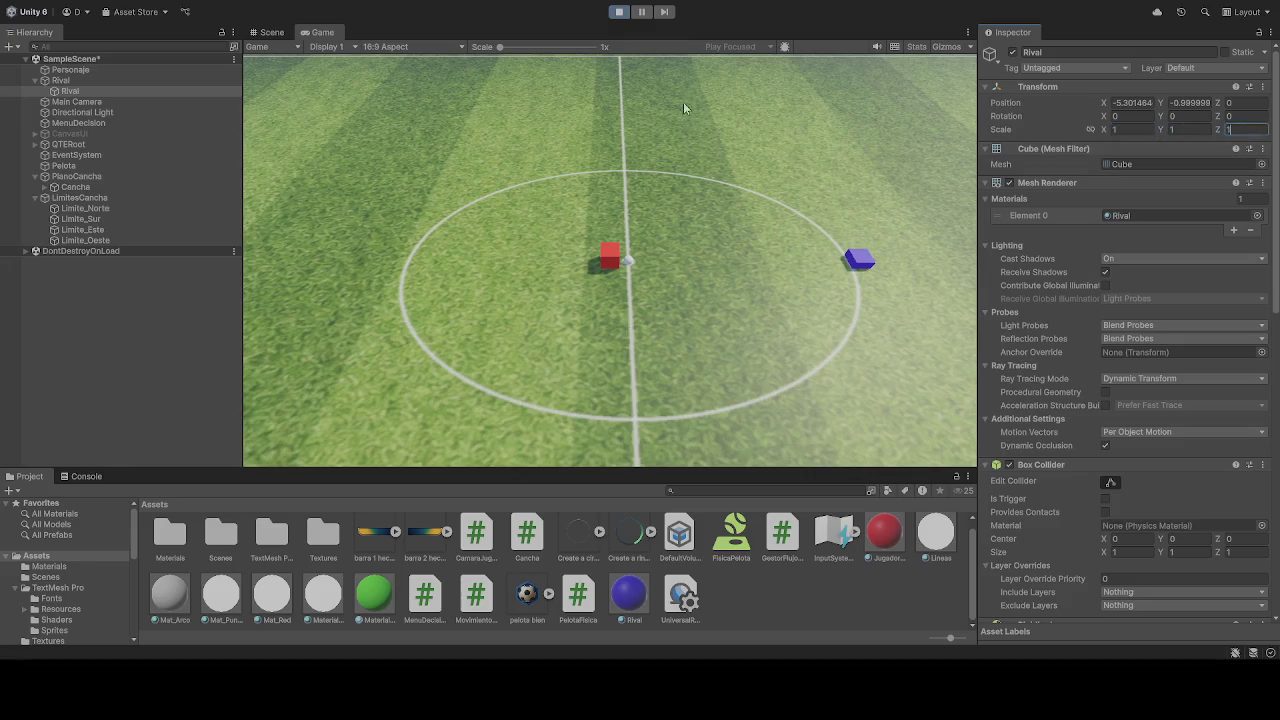
pyautogui.click(619, 11)
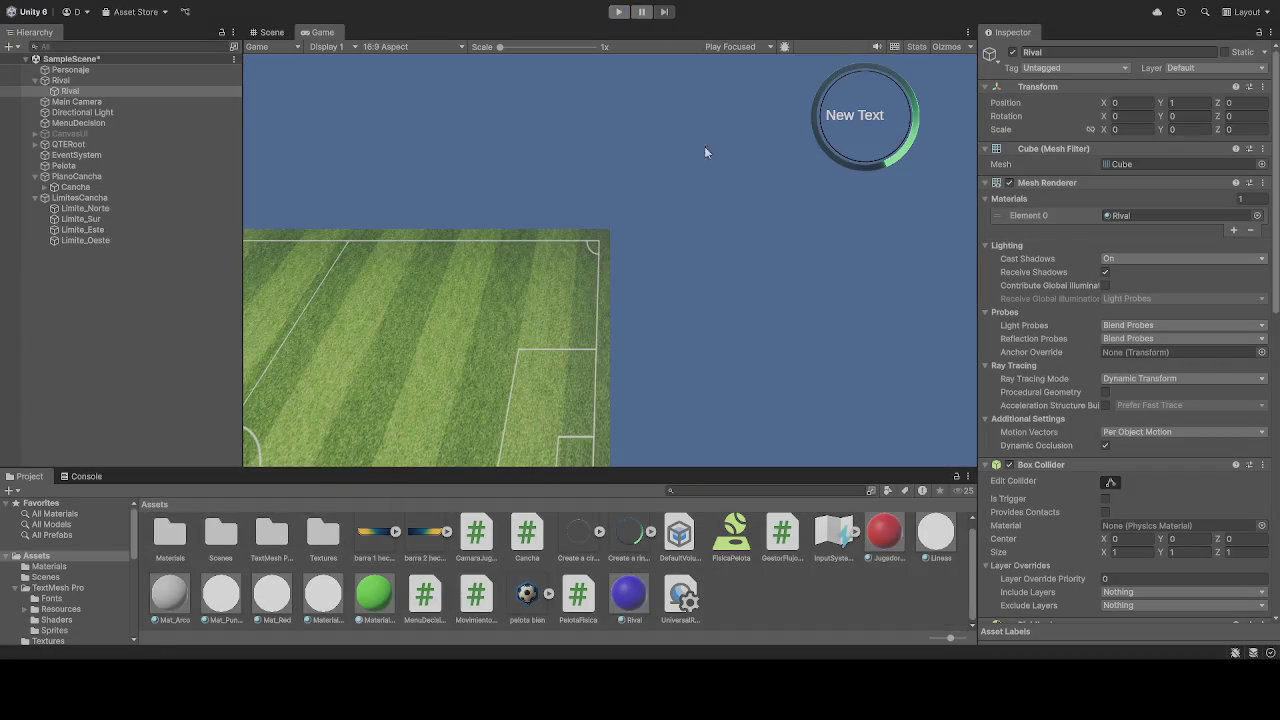
# Step: Set the parent Rival object's Y position to 1
pyautogui.click(91, 68)
pyautogui.click(86, 90)
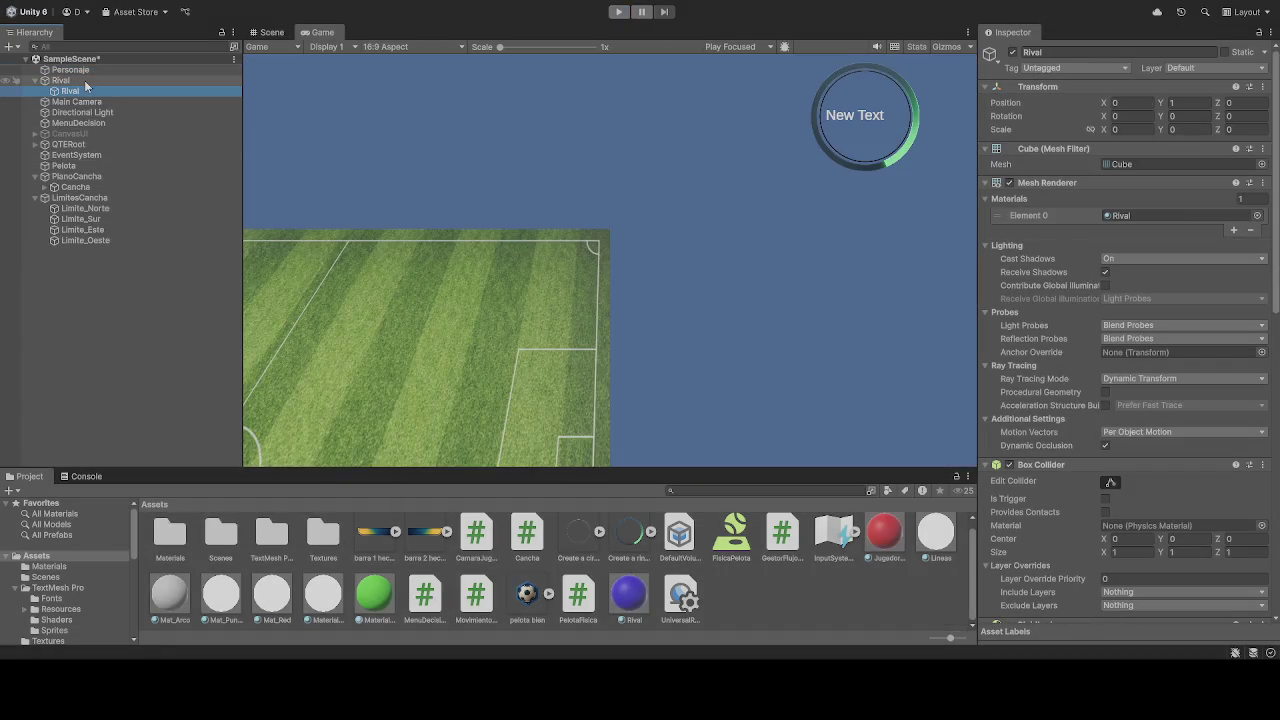
pyautogui.click(130, 80)
pyautogui.click(1190, 103)
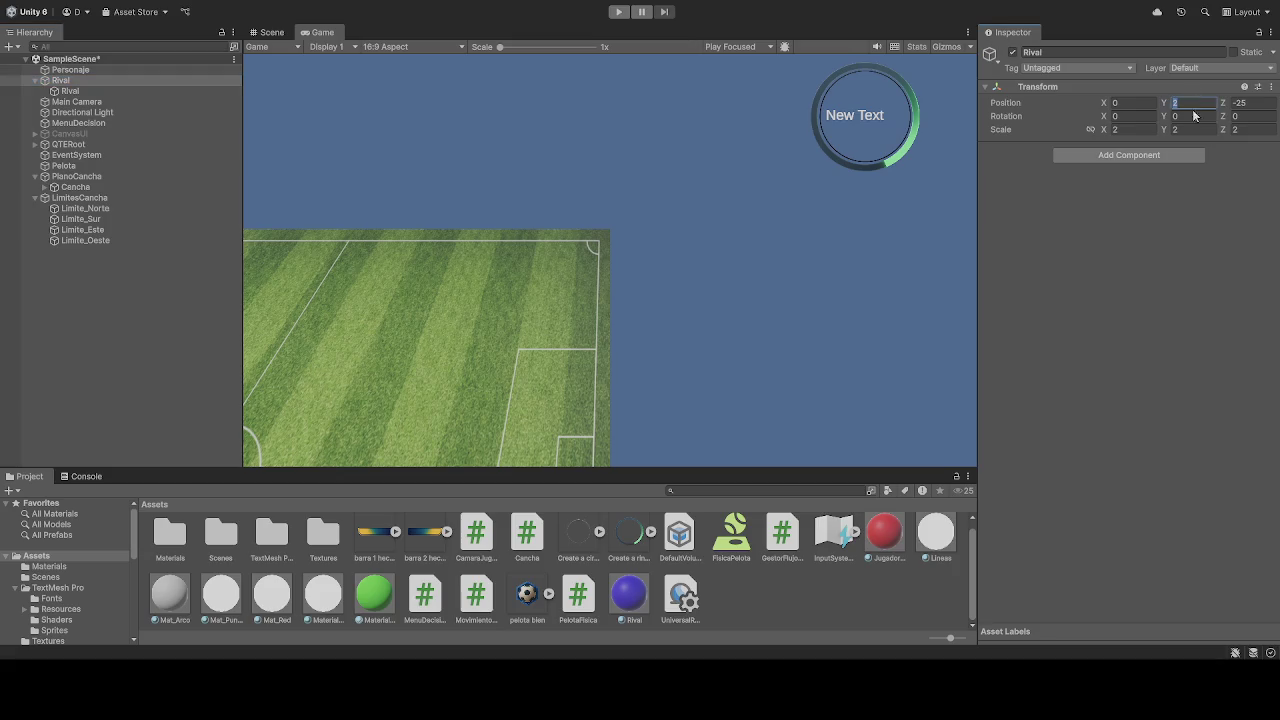
pyautogui.write('1')
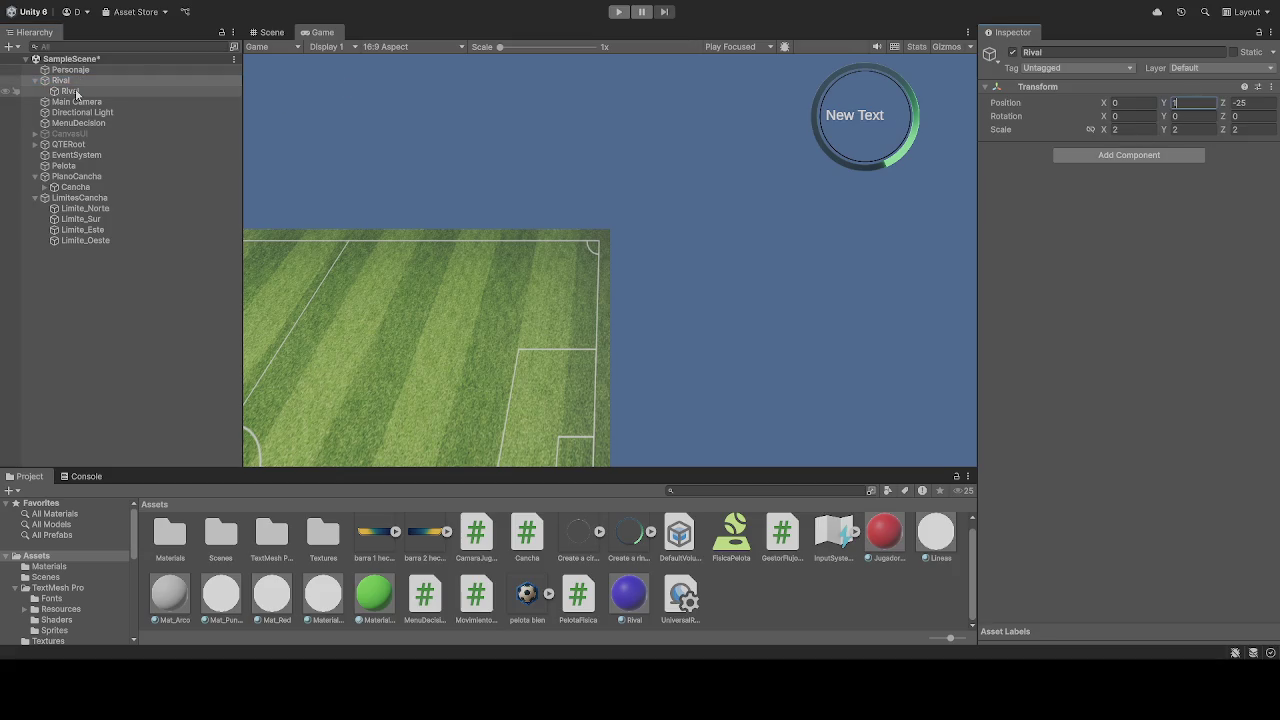
# Step: Set the child Rival cube's X scale to 1
pyautogui.click(76, 92)
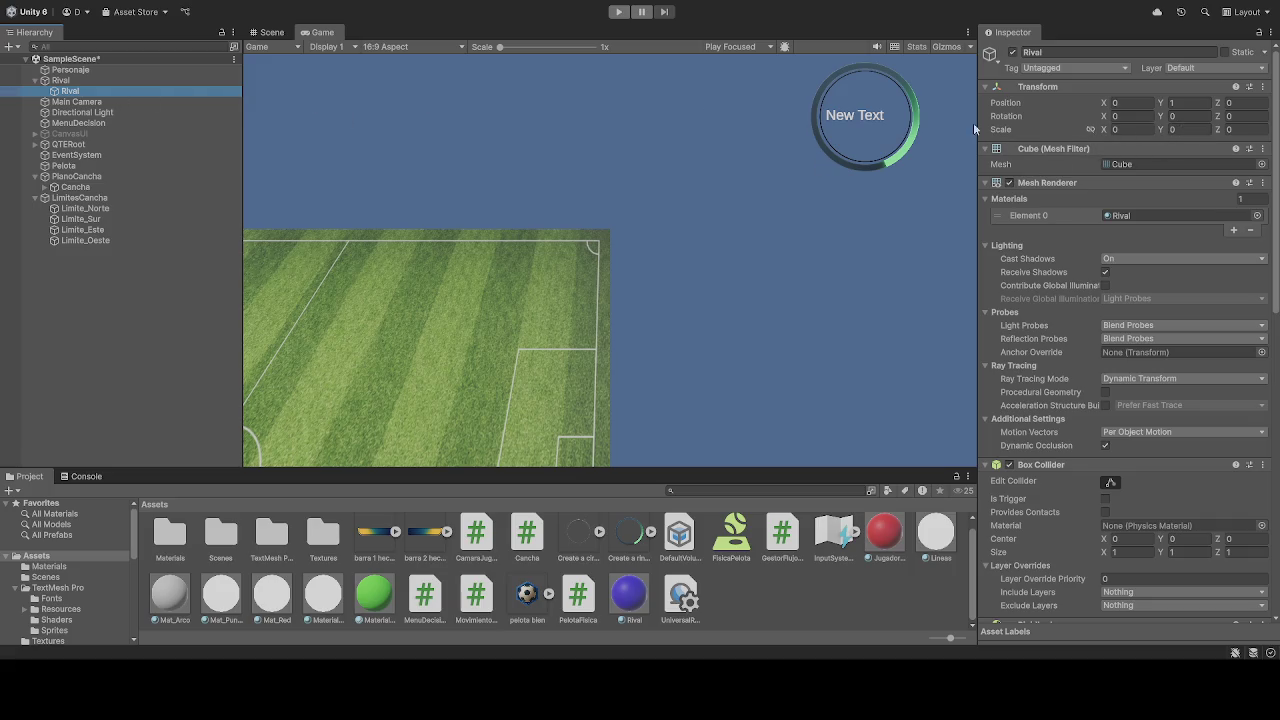
pyautogui.click(1122, 129)
pyautogui.write('1')
pyautogui.press('Tab')
# Step: Set the child cube's Y and Z scale to 1 and run the scene in Play mode
pyautogui.write('1')
pyautogui.press('Tab')
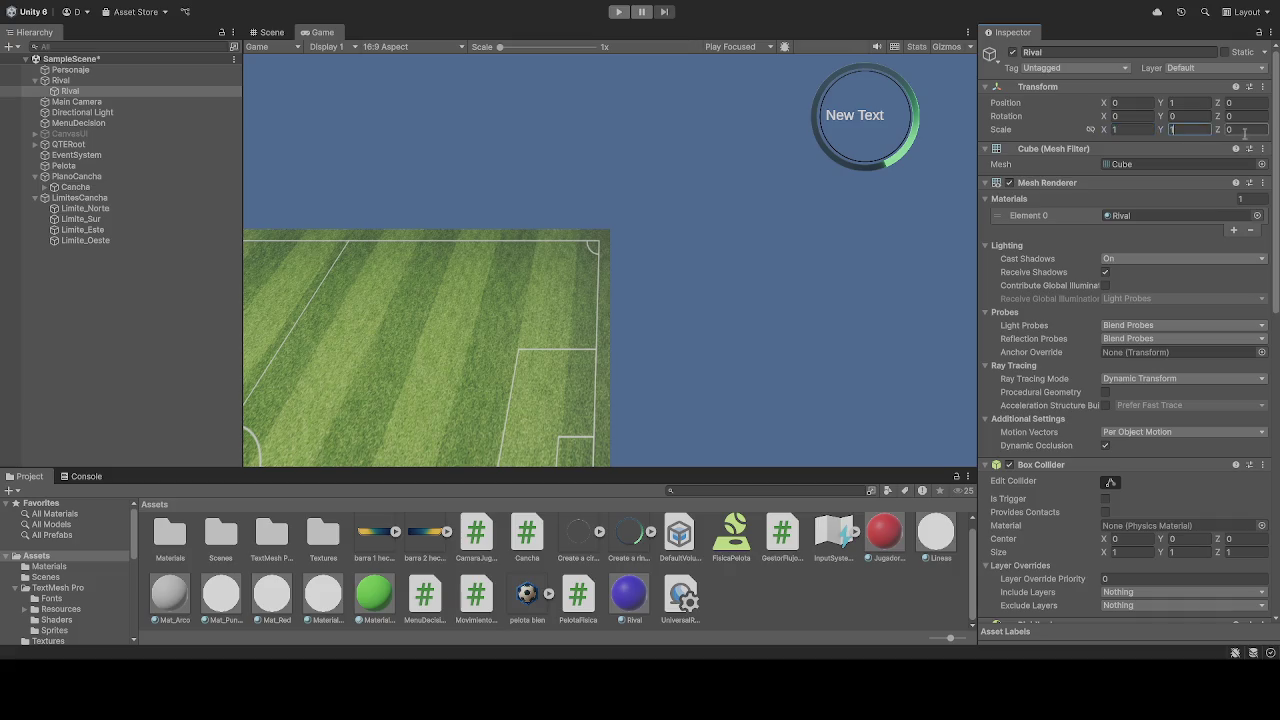
pyautogui.write('1')
pyautogui.click(618, 11)
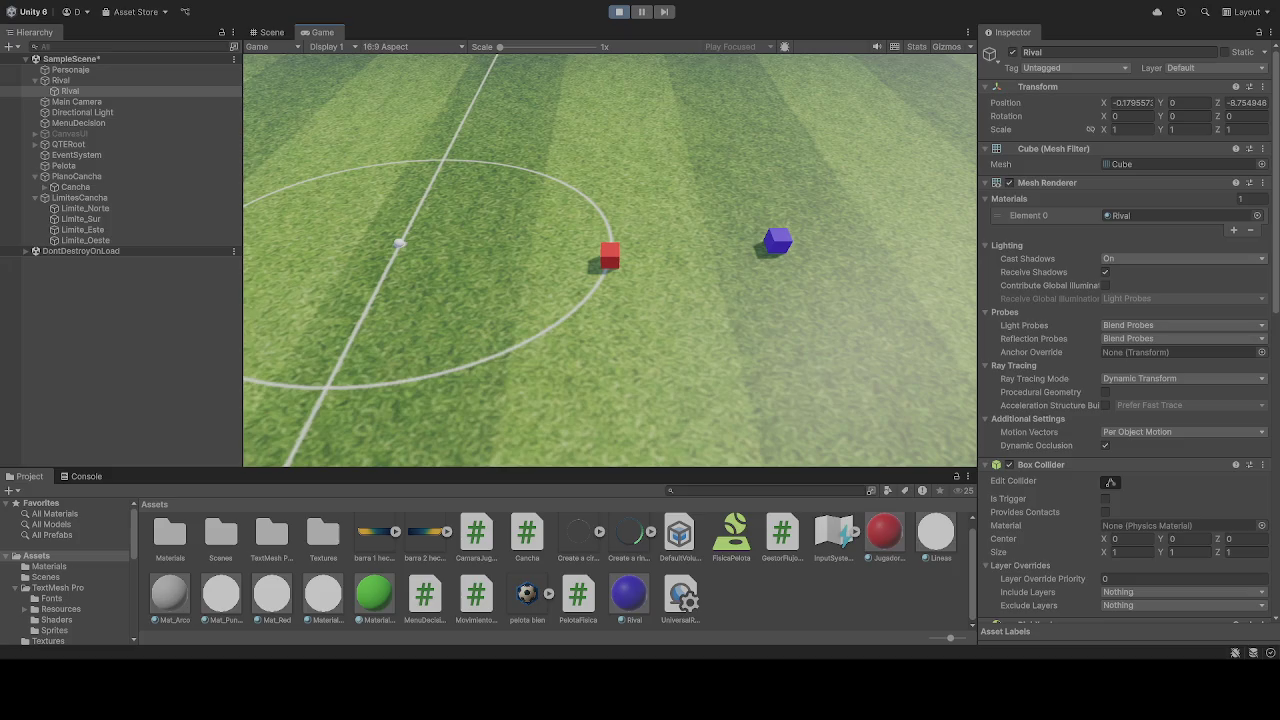
# Step: Create a new MonoBehaviour script in Assets named RivalIA
pyautogui.click(758, 616)
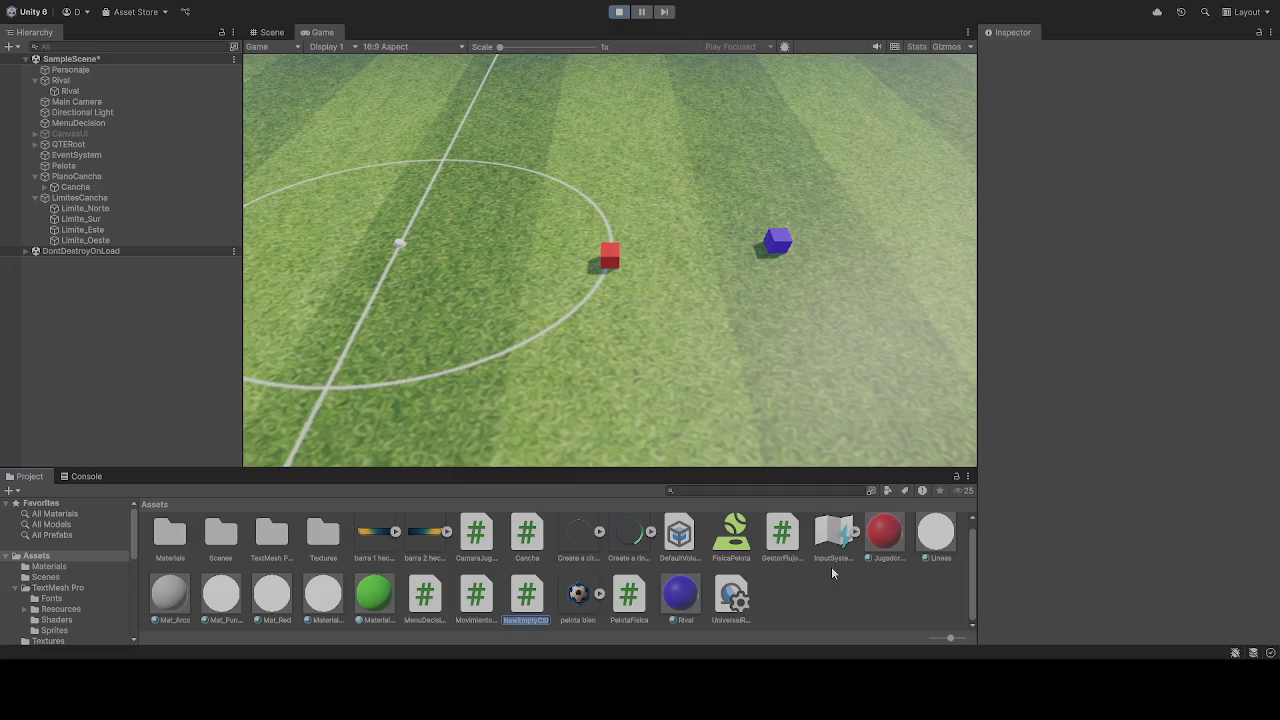
pyautogui.write('R')
pyautogui.write('ivalI')
pyautogui.write('A')
pyautogui.press('Return')
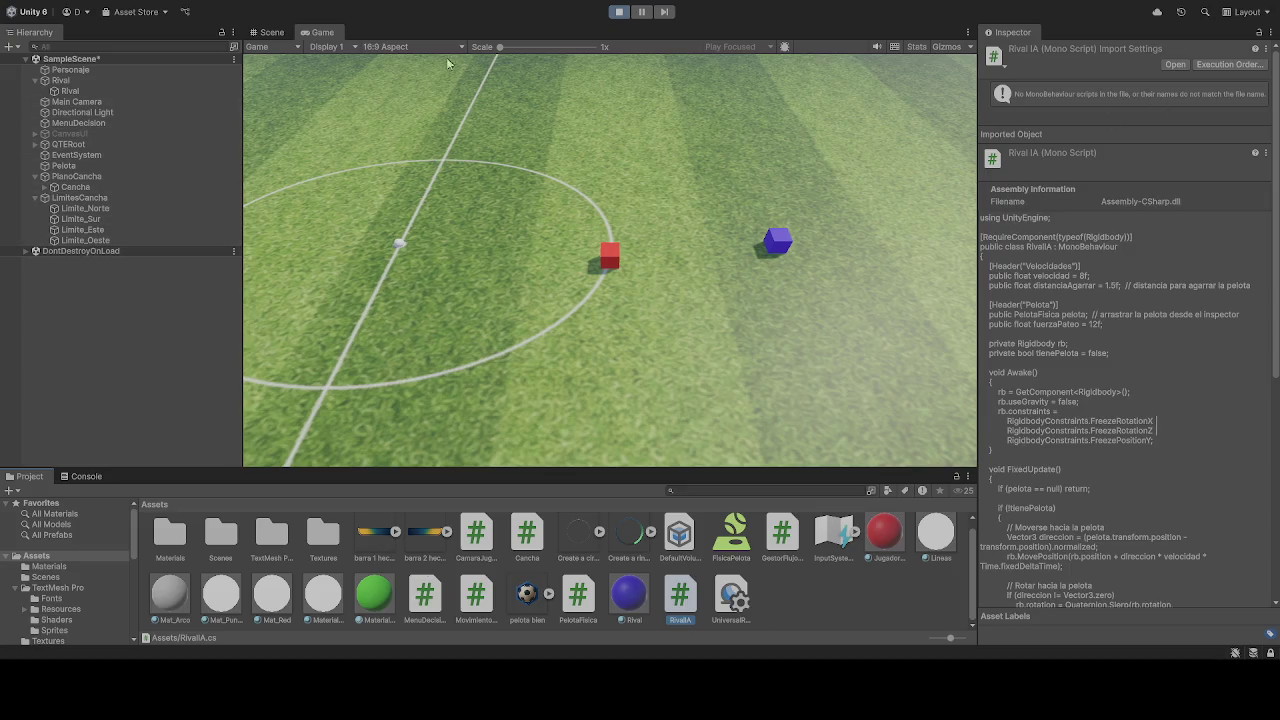
# Step: Stop Play and drag the RivalIA script onto the child Rival cube
pyautogui.click(619, 11)
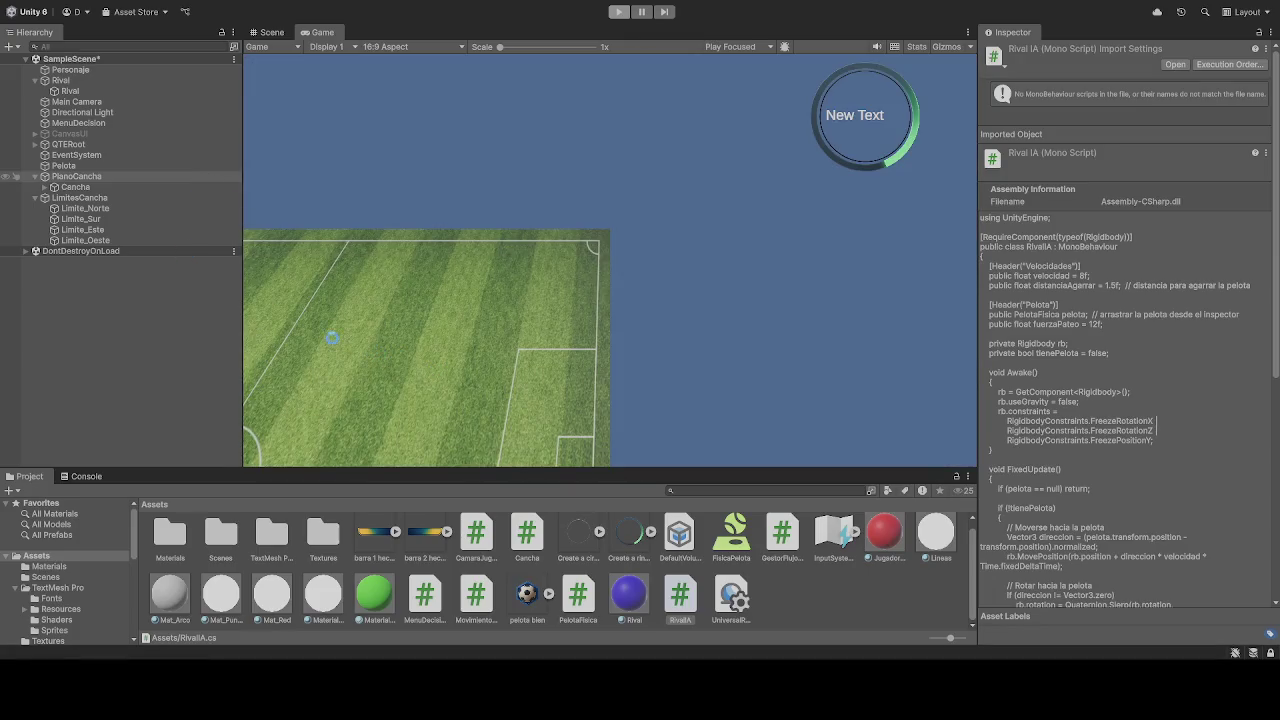
pyautogui.click(70, 91)
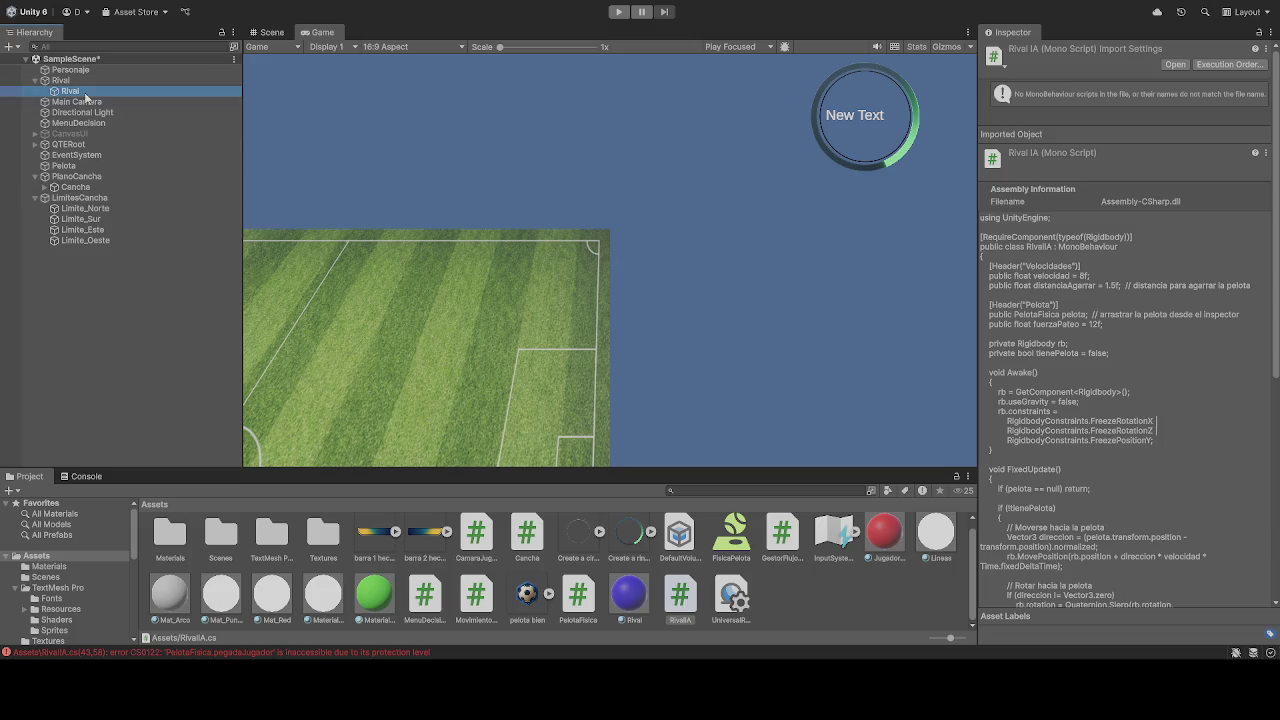
pyautogui.scroll(-10, 1167, 550)
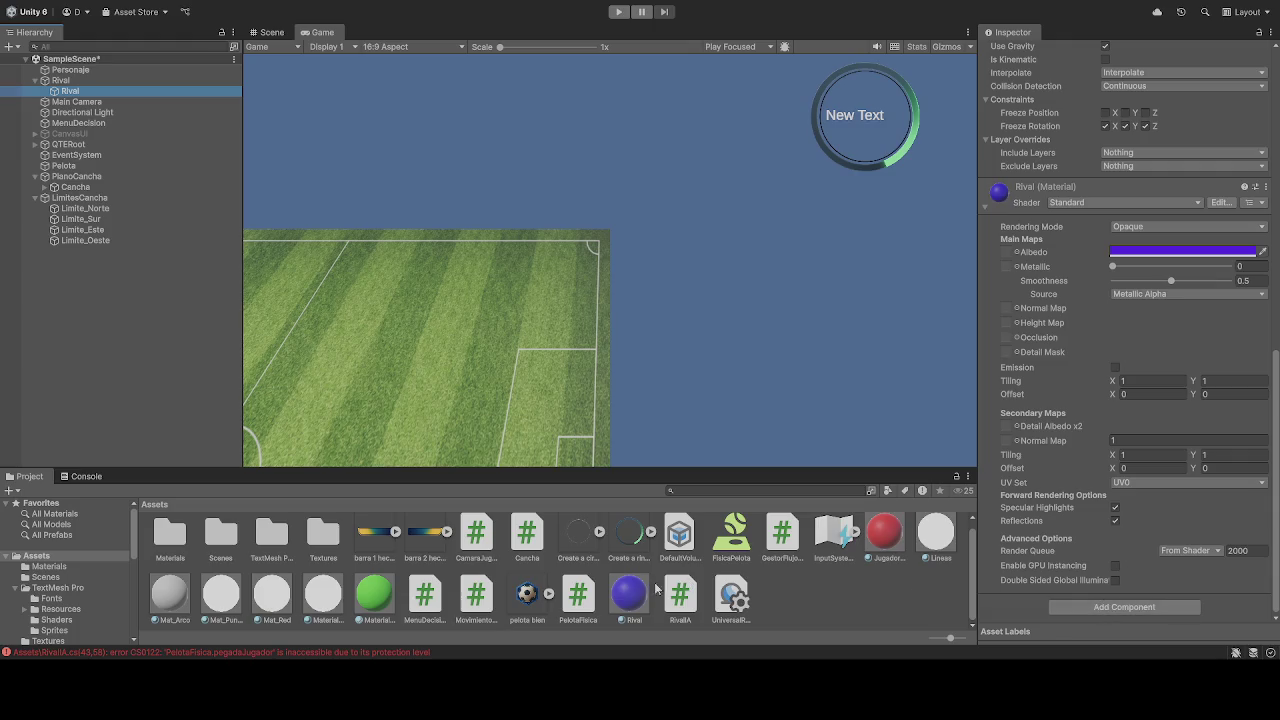
pyautogui.moveTo(672, 598)
pyautogui.mouseDown()
pyautogui.moveTo(1059, 606)
pyautogui.moveTo(1042, 624)
pyautogui.moveTo(716, 354)
pyautogui.mouseUp()
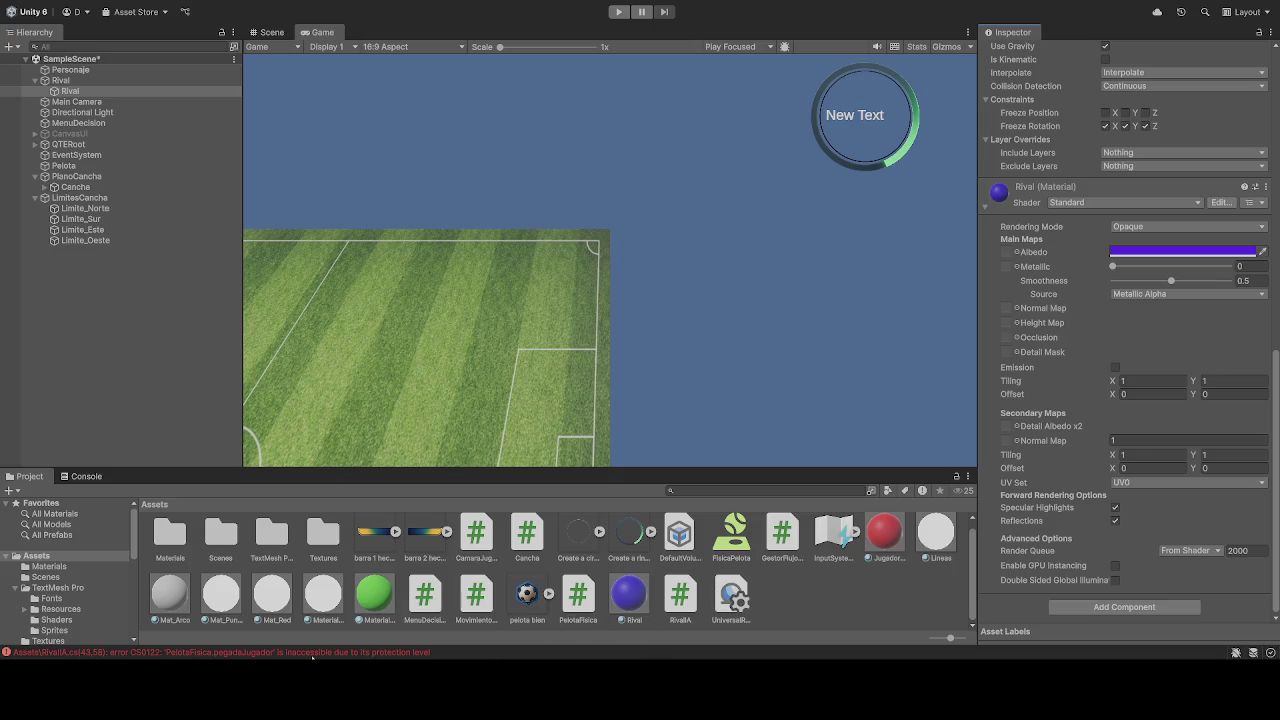
# Step: Read the RivalIA compile errors in the Console, including the AgarrarPelota one, then select Rival
pyautogui.click(312, 653)
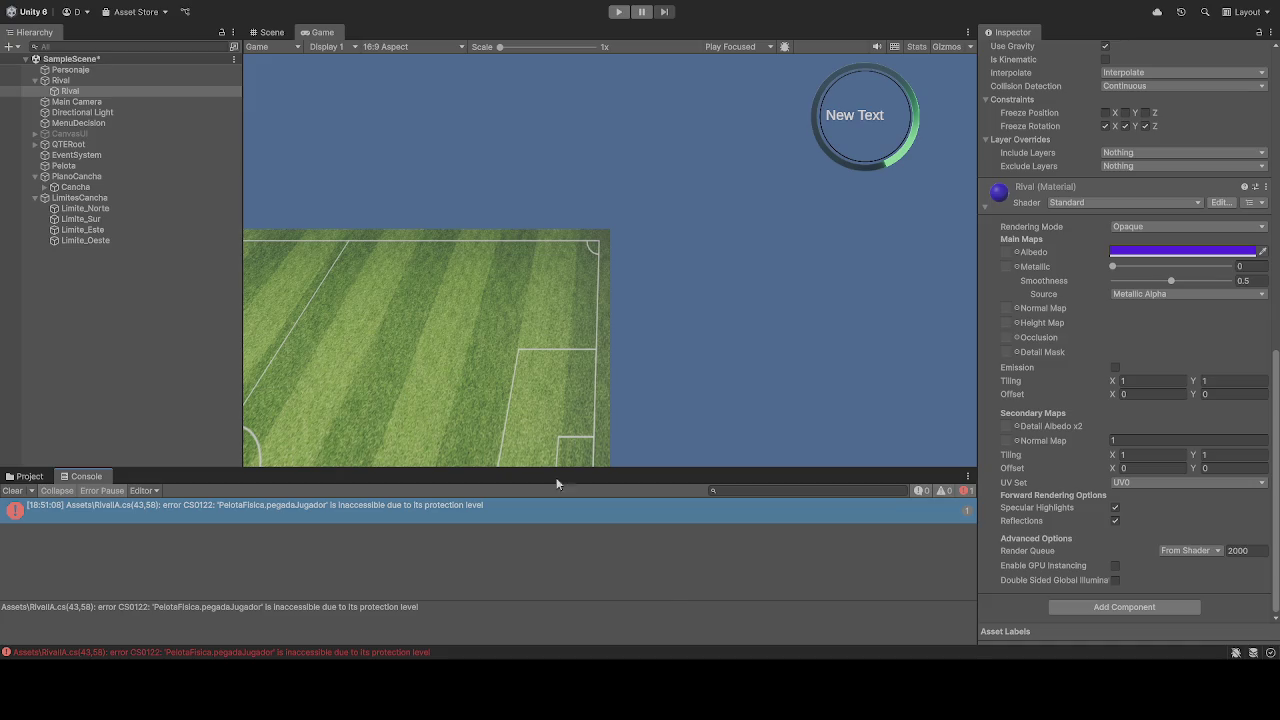
pyautogui.click(24, 476)
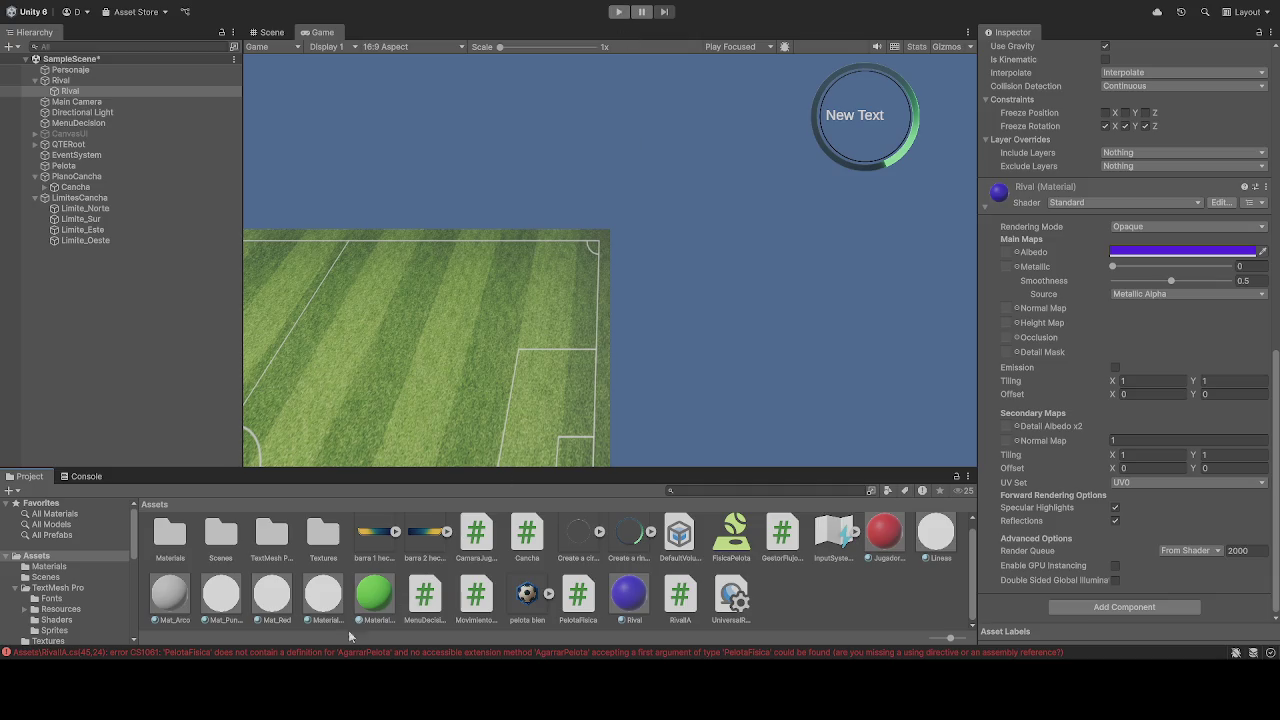
pyautogui.click(328, 656)
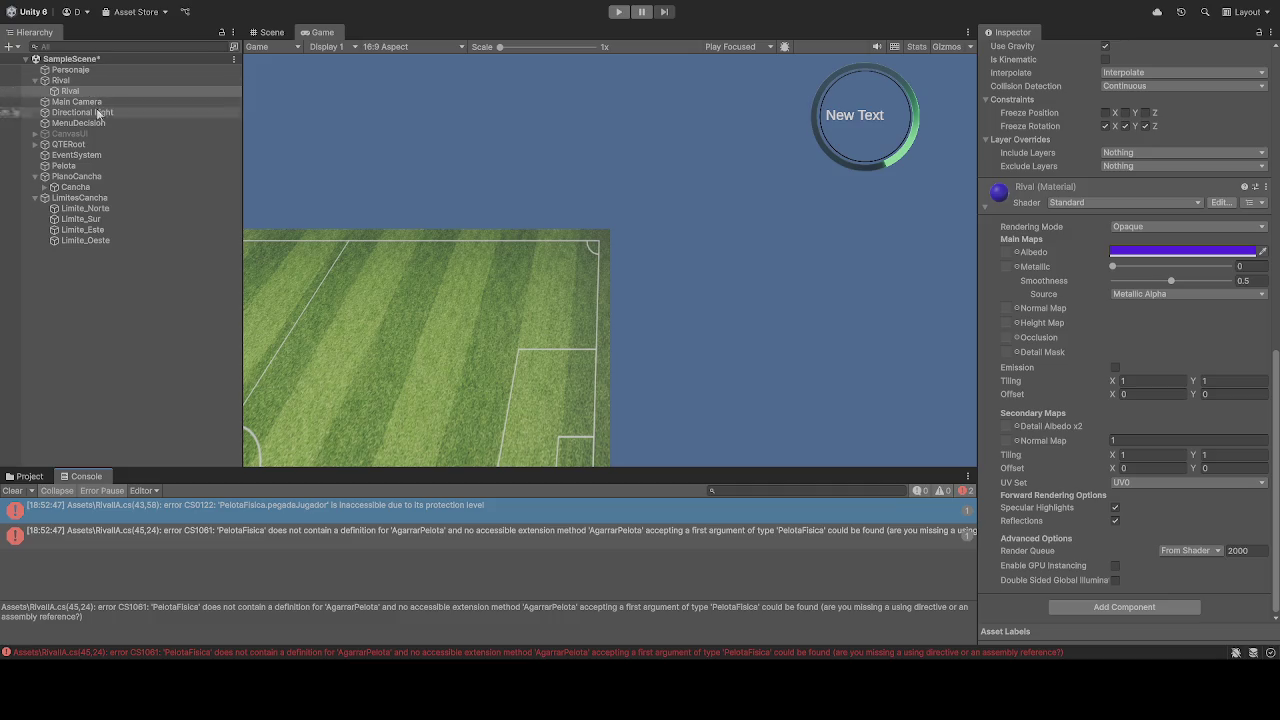
pyautogui.click(185, 537)
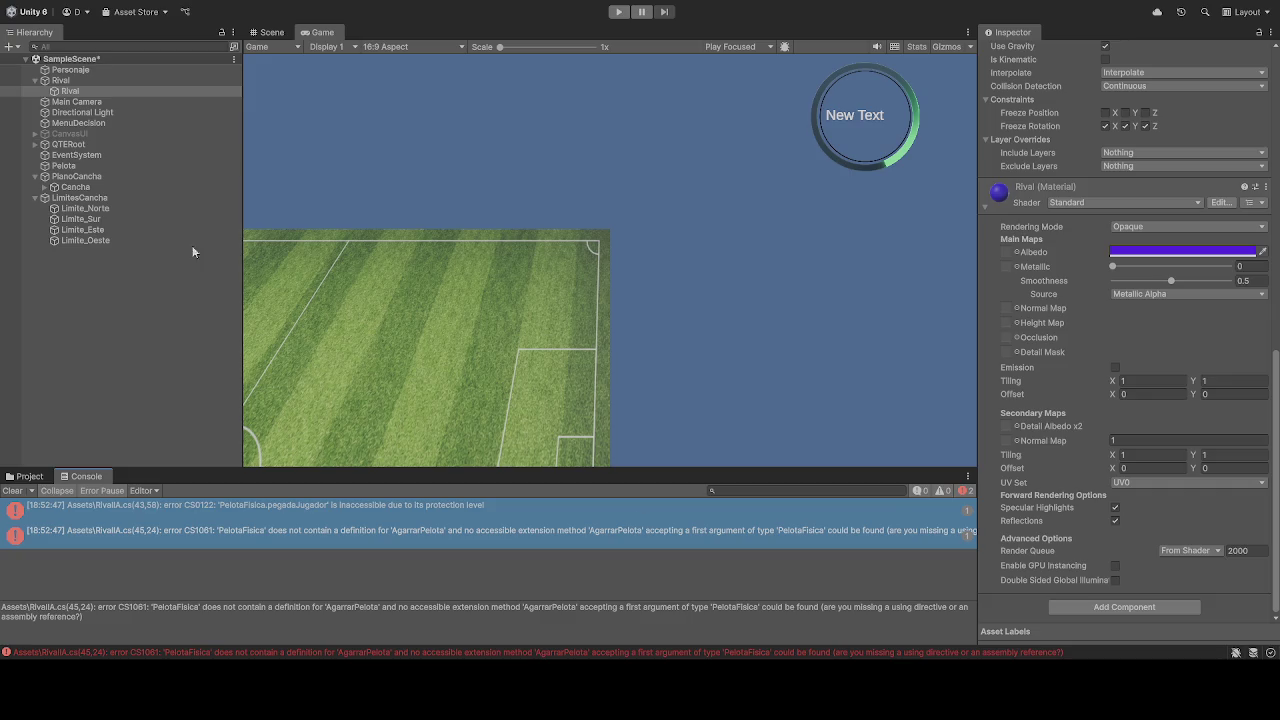
pyautogui.click(93, 93)
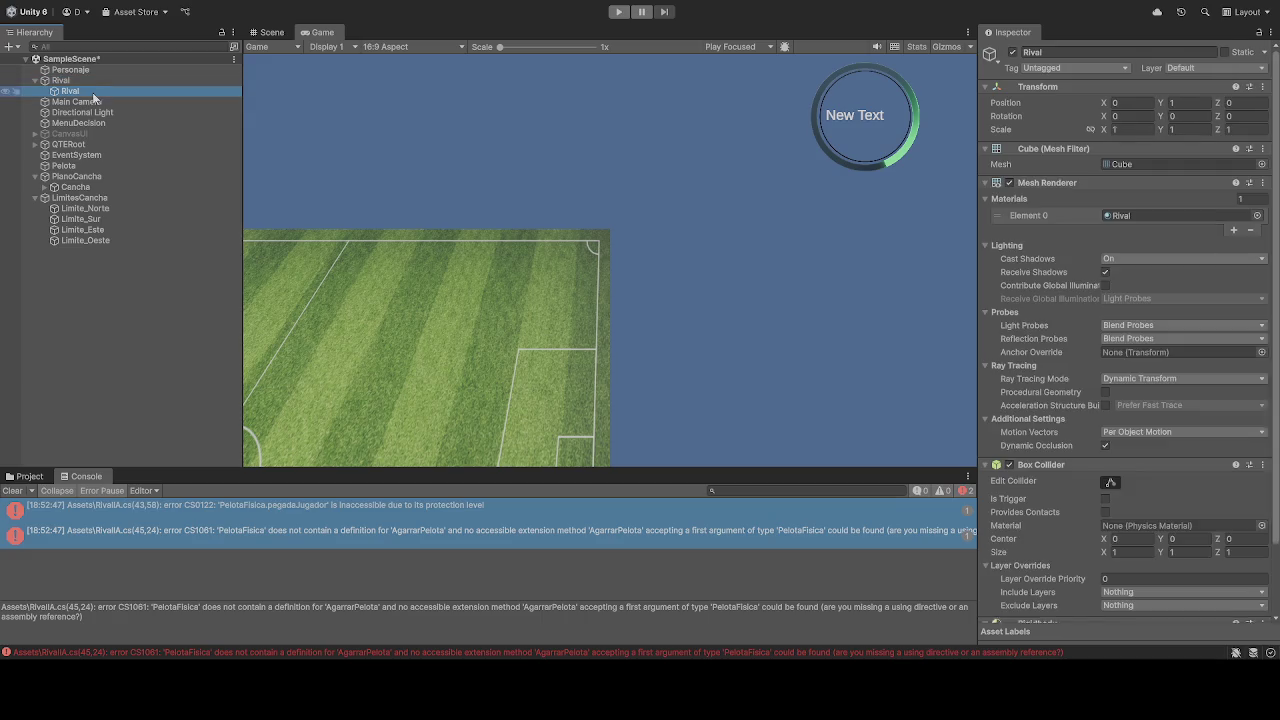
# Step: Drag RivalIA from Assets onto the Rival cube's Inspector to add it as a component
pyautogui.click(28, 476)
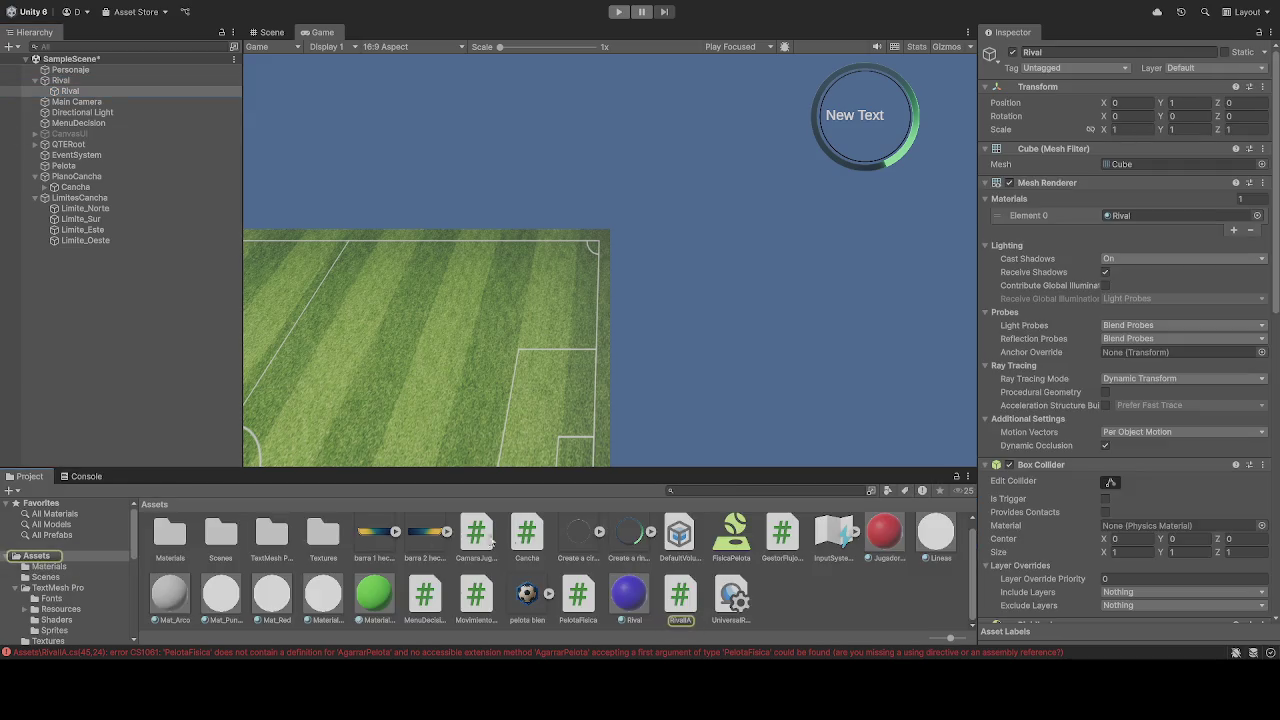
pyautogui.moveTo(681, 600)
pyautogui.mouseDown()
pyautogui.moveTo(1090, 587)
pyautogui.moveTo(1090, 330)
pyautogui.moveTo(1079, 531)
pyautogui.moveTo(1117, 578)
pyautogui.moveTo(1078, 593)
pyautogui.mouseUp()
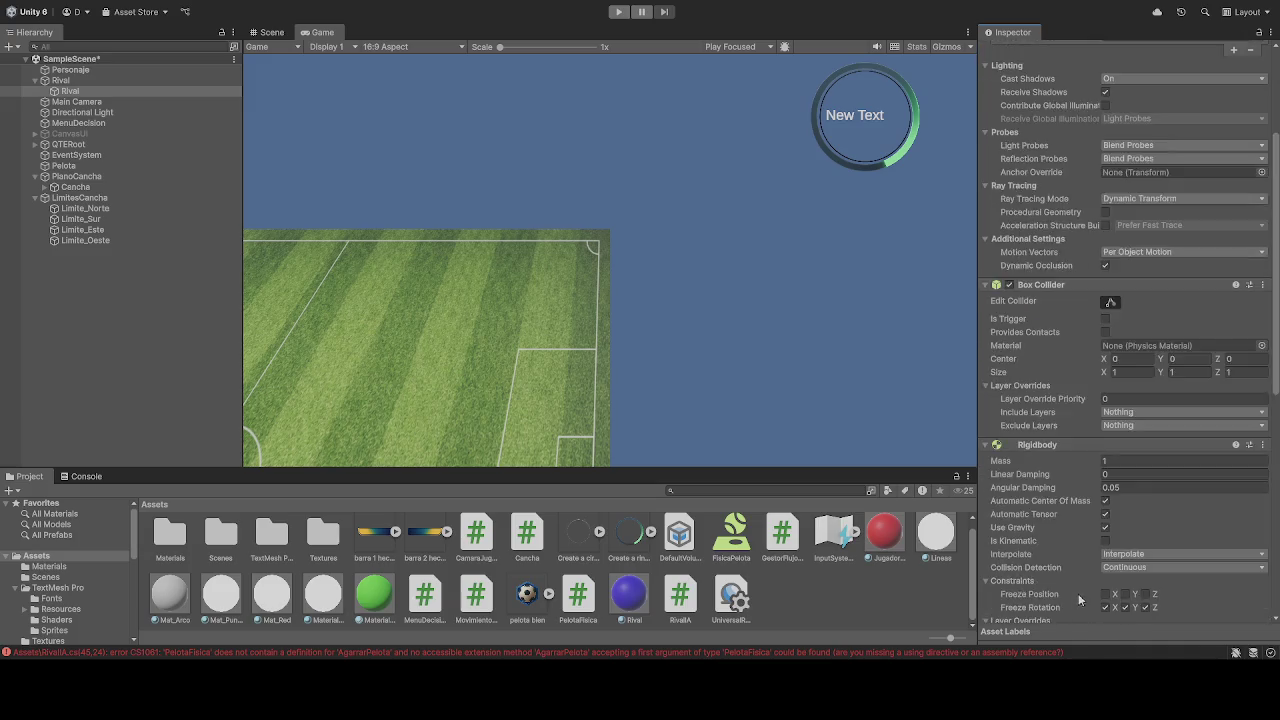
pyautogui.scroll(-10, 1080, 579)
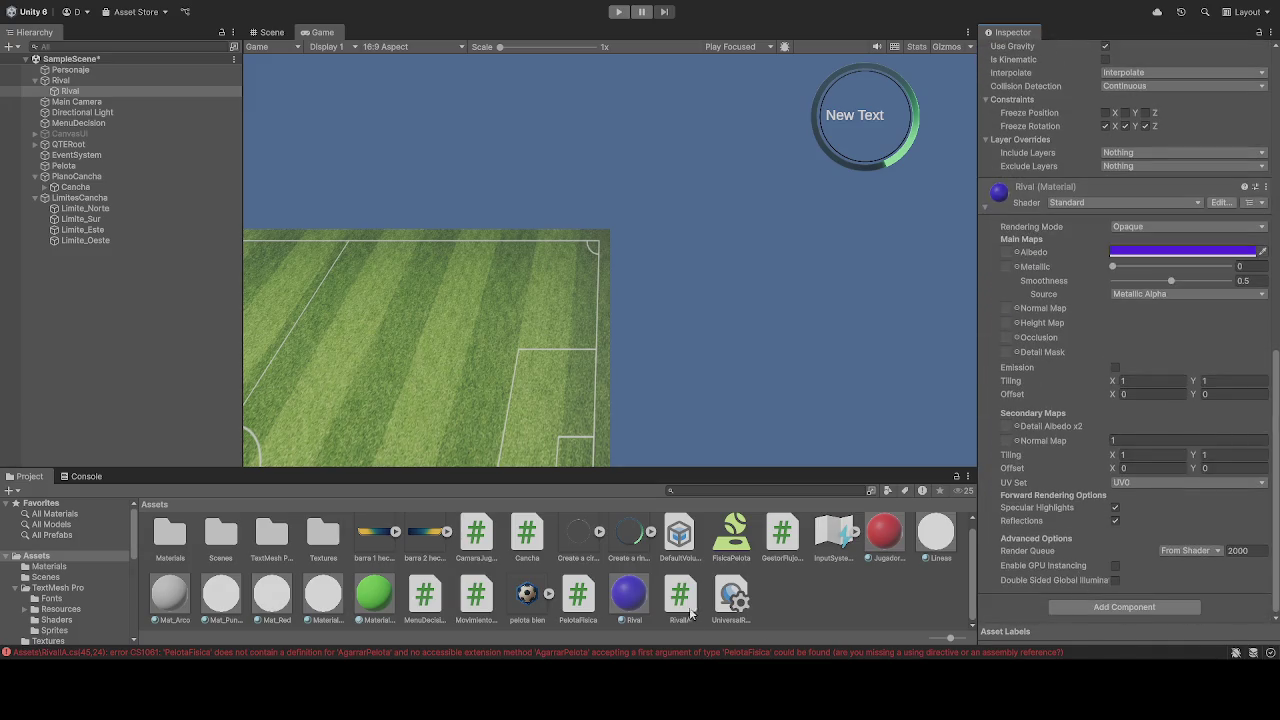
pyautogui.moveTo(690, 613)
pyautogui.mouseDown()
pyautogui.moveTo(1107, 615)
pyautogui.moveTo(1028, 607)
pyautogui.mouseUp()
# Step: Check the Console's RivalIA errors and run Play mode once the script compiles cleanly
pyautogui.click(193, 652)
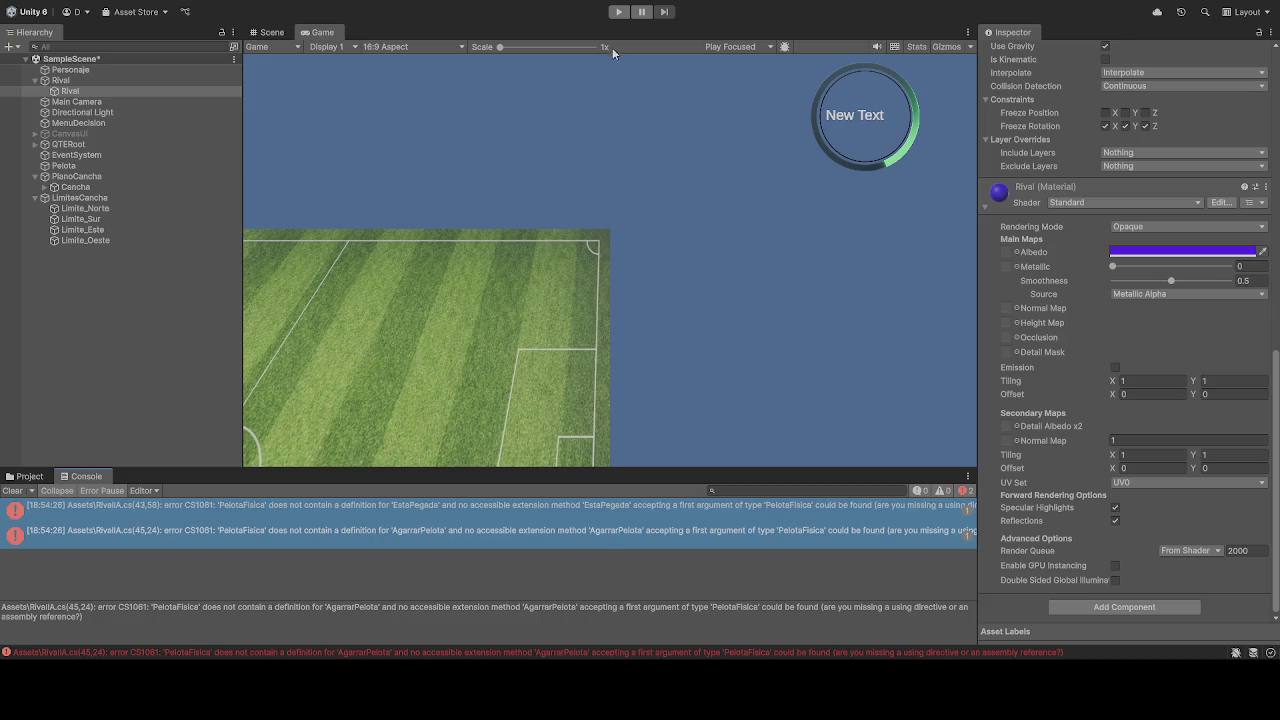
pyautogui.click(619, 13)
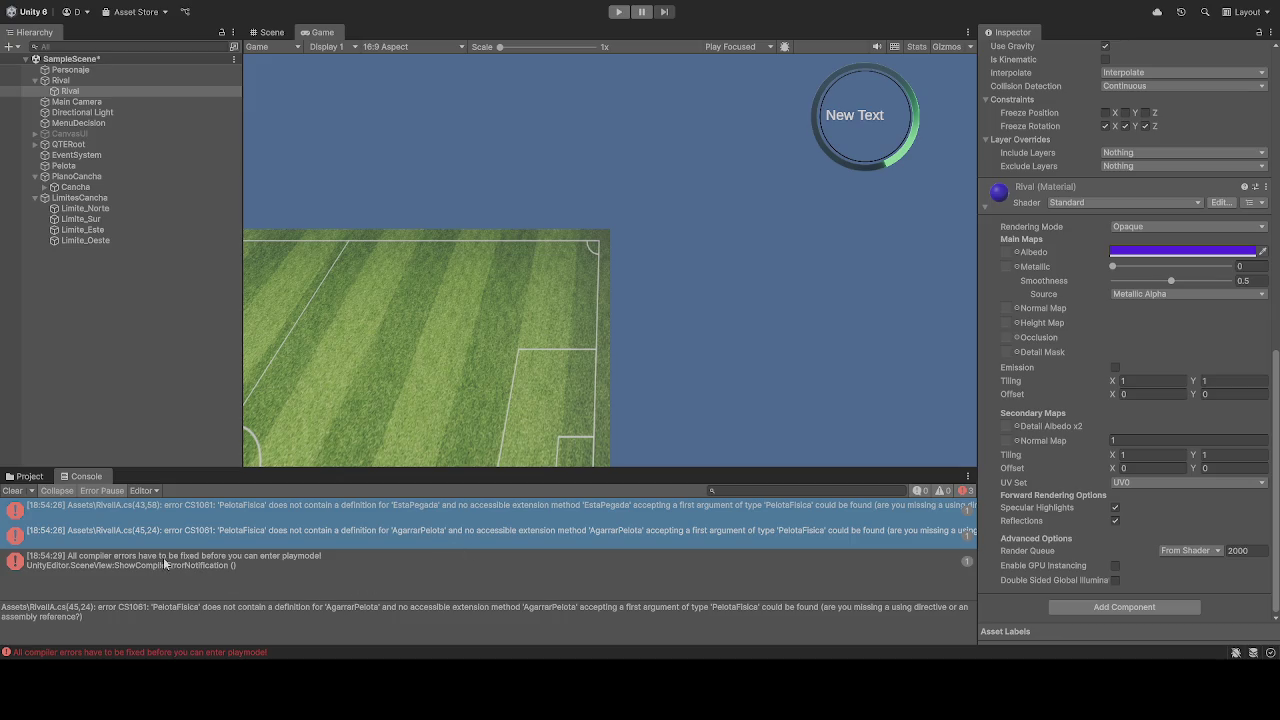
pyautogui.click(163, 570)
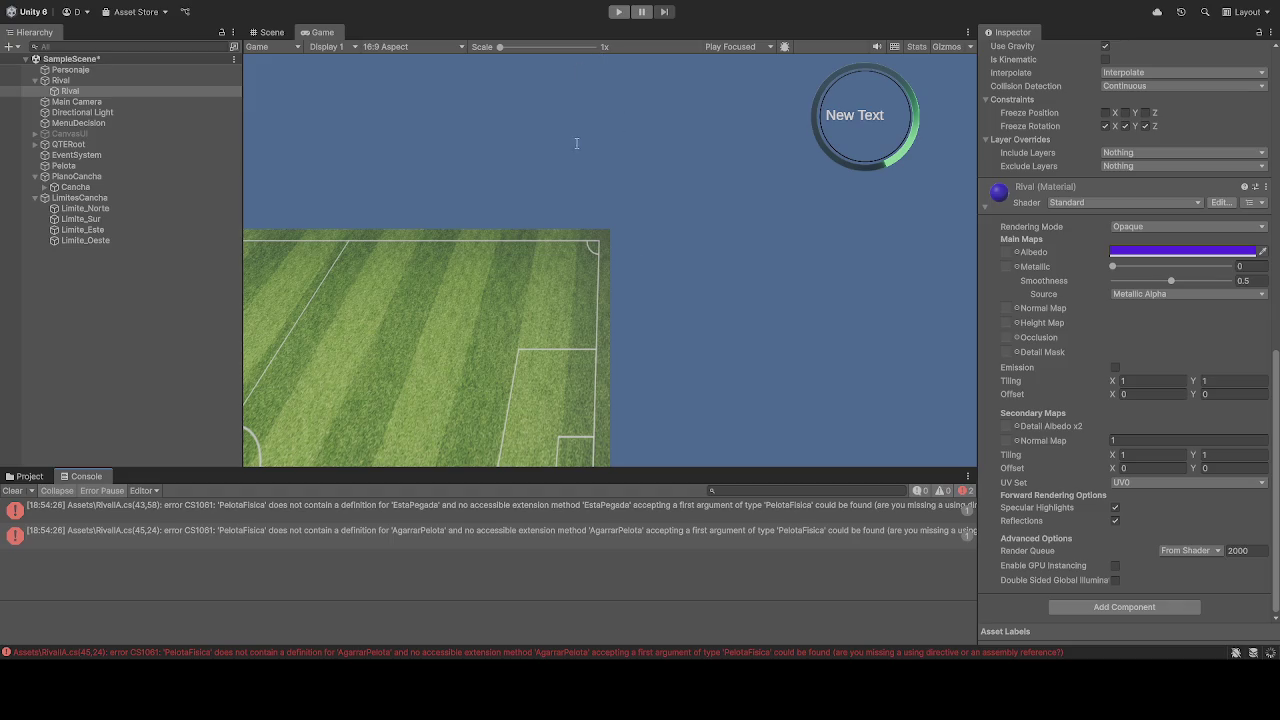
pyautogui.click(618, 13)
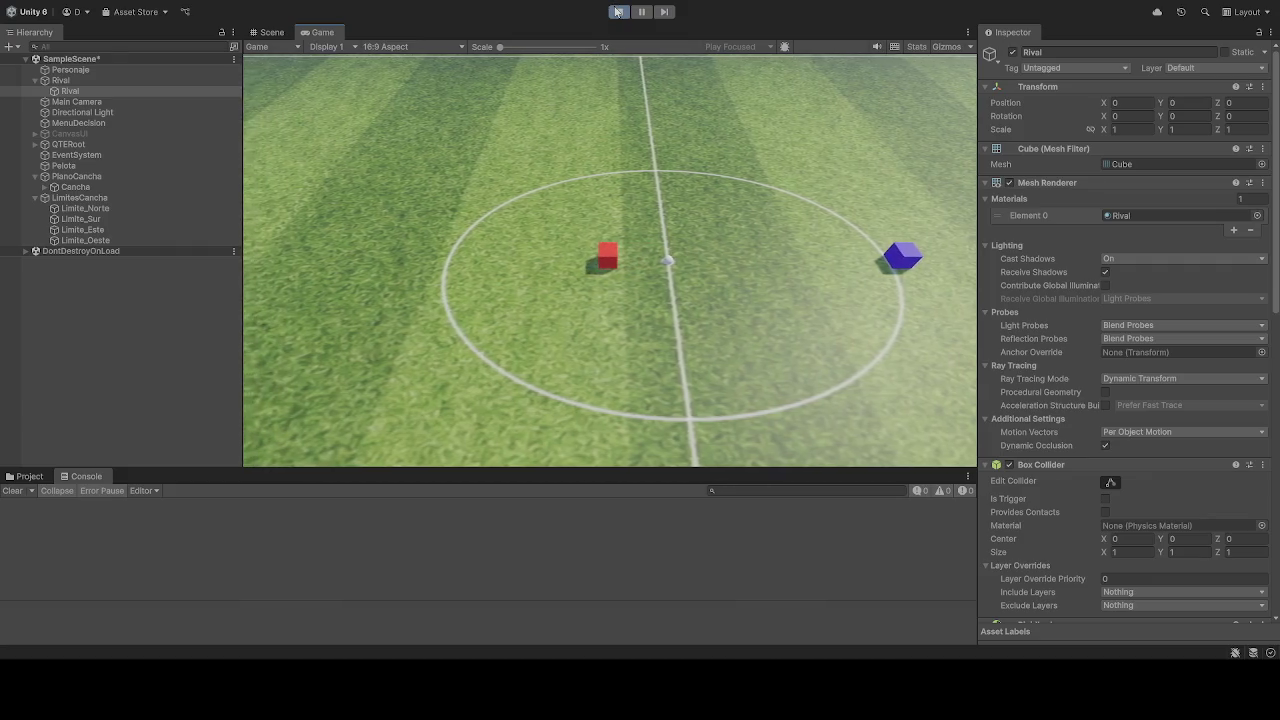
# Step: Stop Play and check the Rival cube's Rival IA (Script) component in the Inspector
pyautogui.click(618, 12)
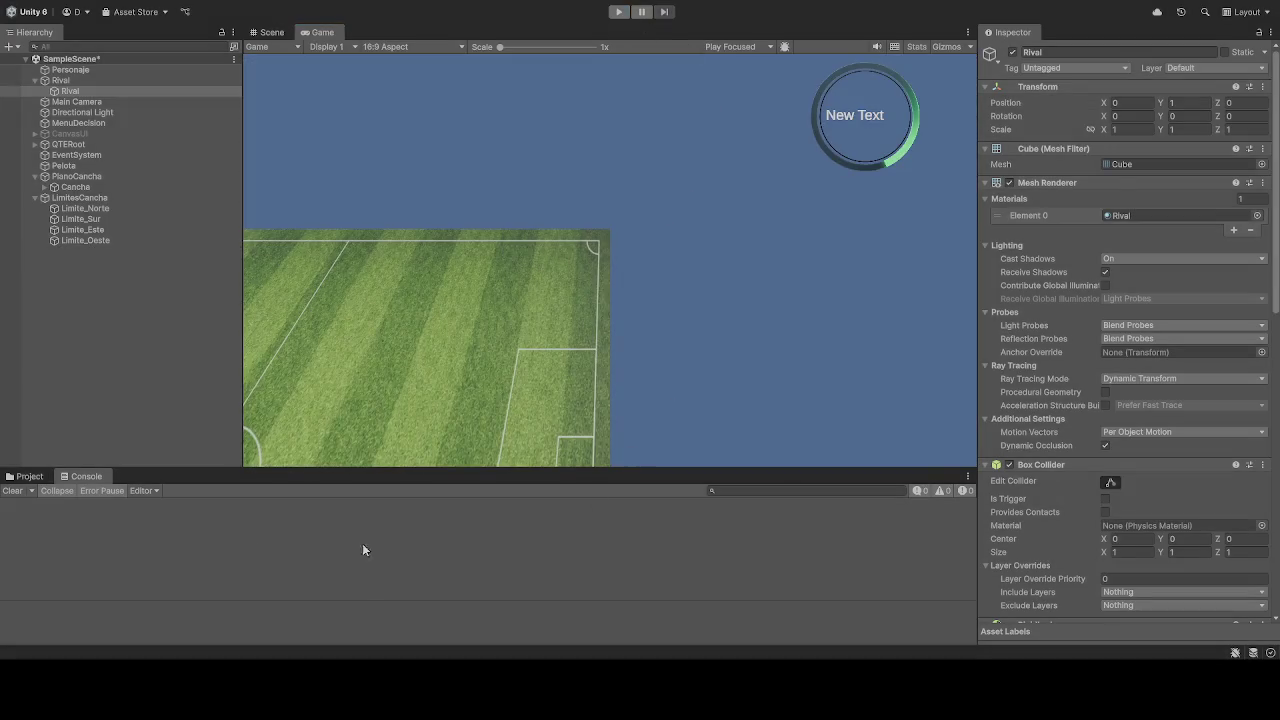
pyautogui.click(30, 478)
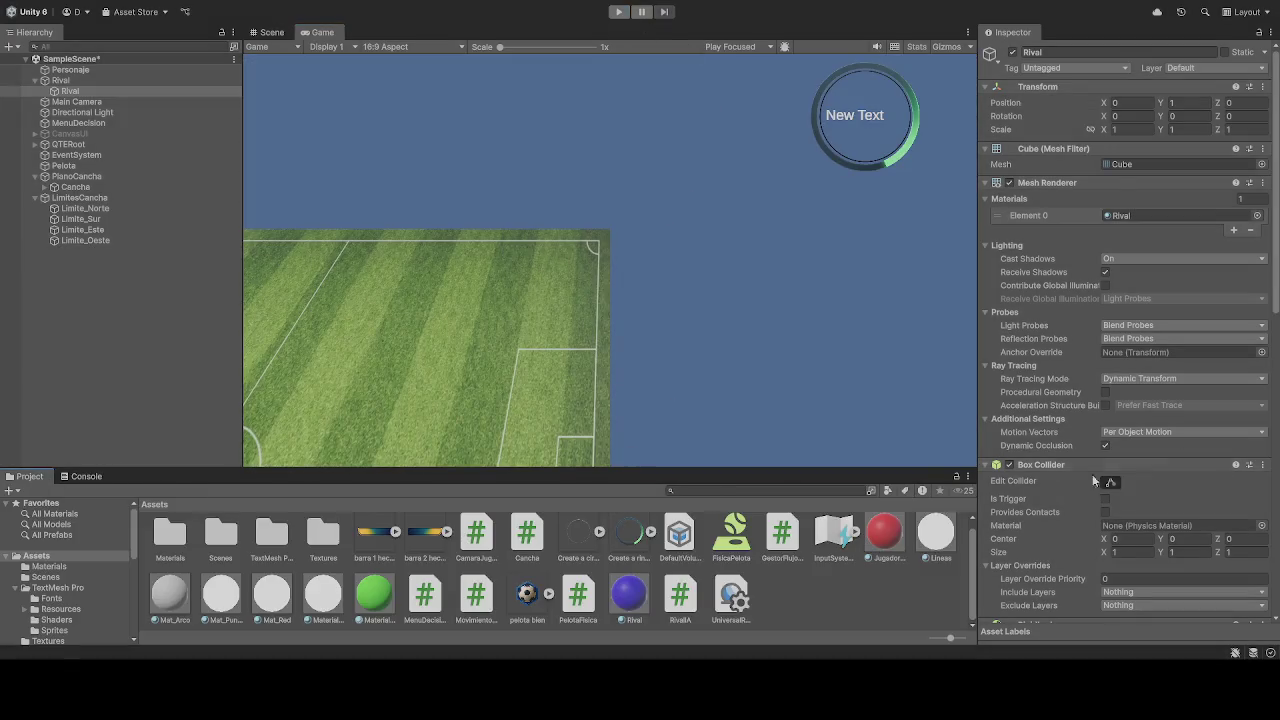
pyautogui.click(70, 91)
pyautogui.scroll(-10, 1078, 578)
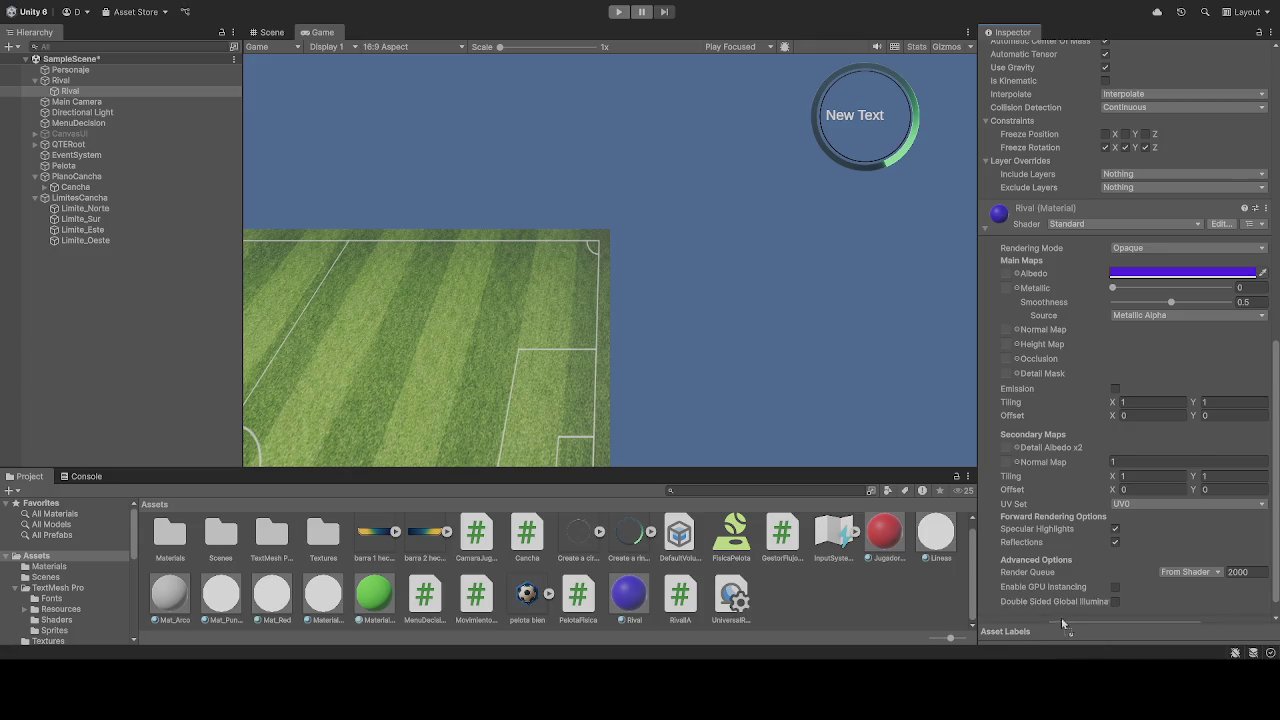
pyautogui.scroll(4, 1063, 600)
pyautogui.scroll(-8, 1065, 564)
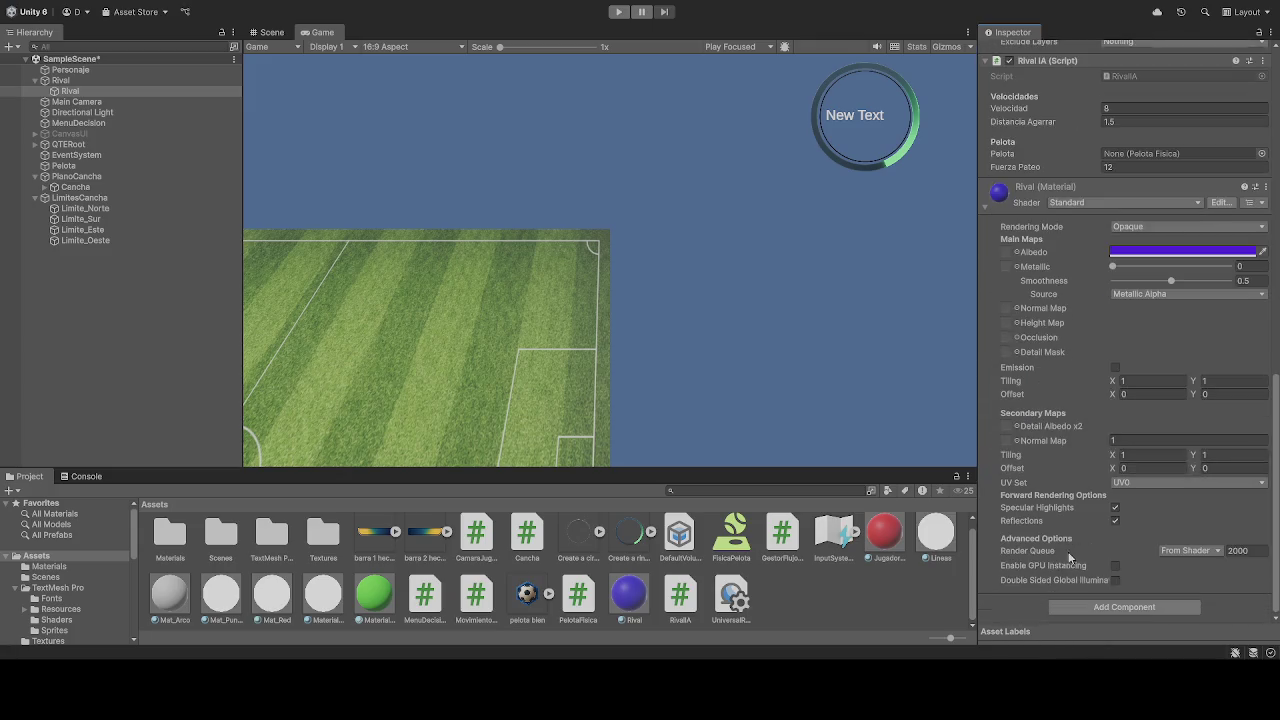
pyautogui.scroll(8, 1058, 607)
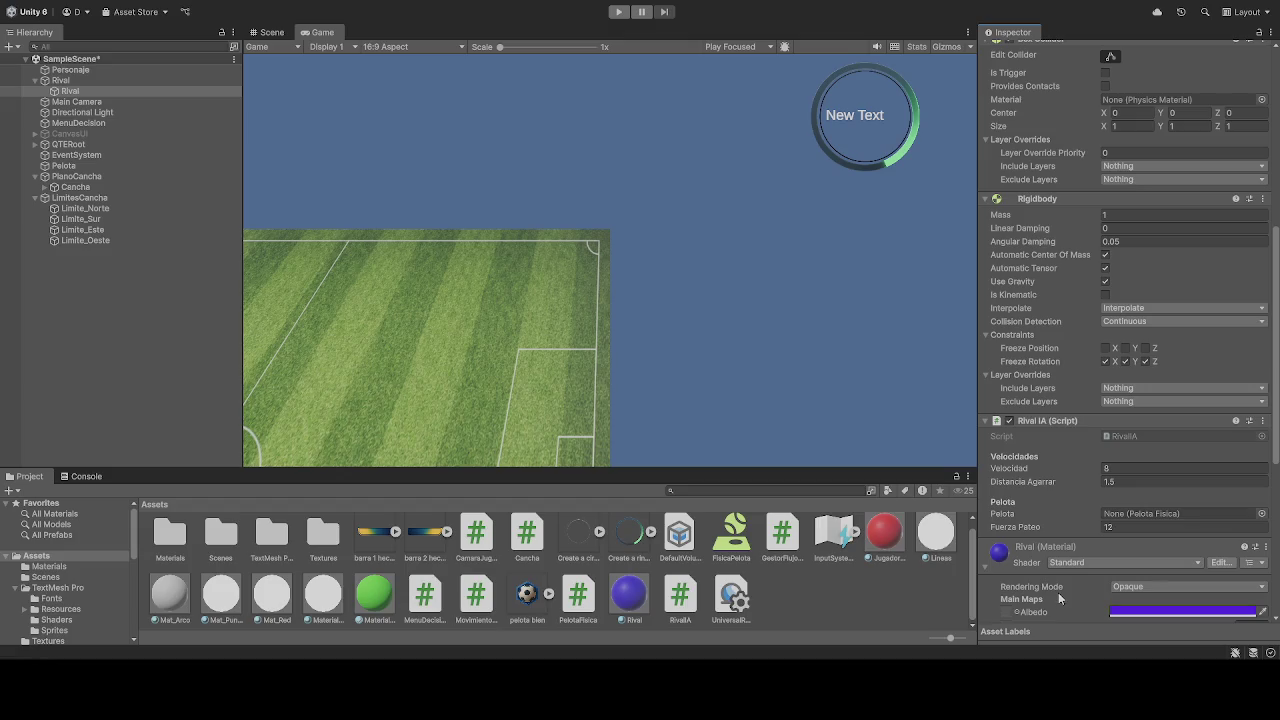
pyautogui.scroll(2, 1058, 590)
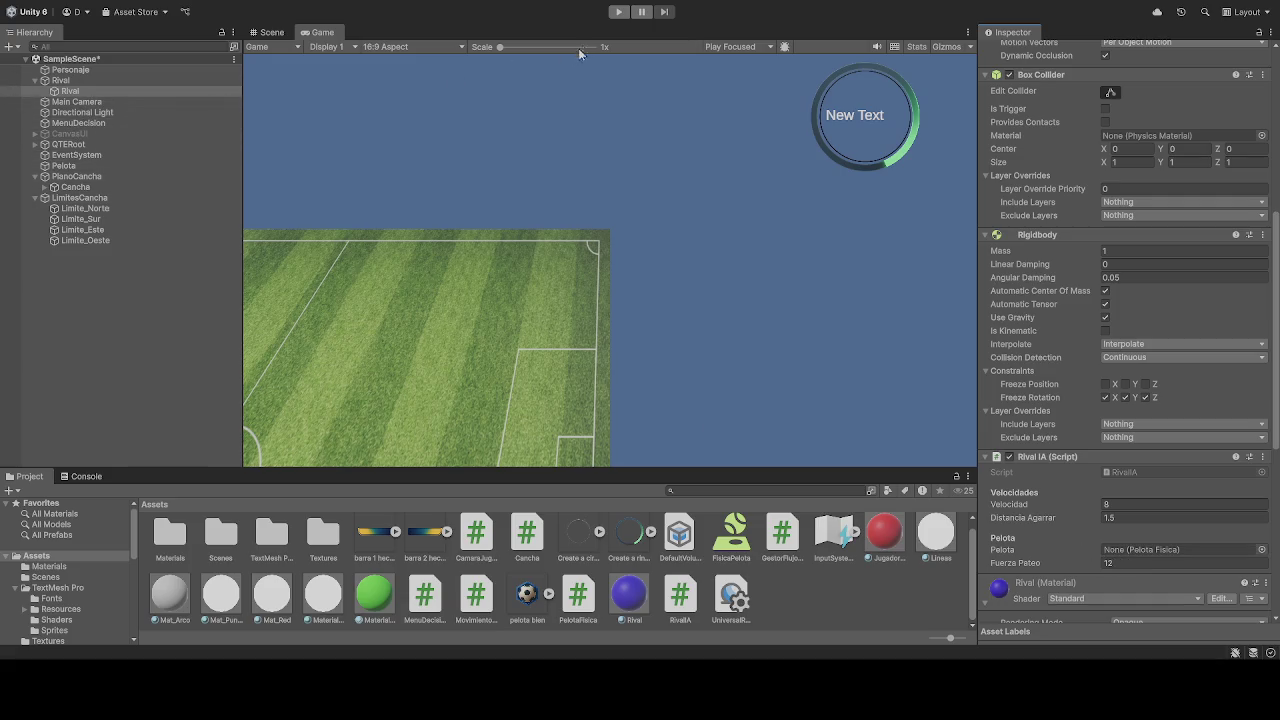
# Step: Play-test the scene again, stop with Ctrl+P, and scroll back down the Inspector
pyautogui.click(618, 11)
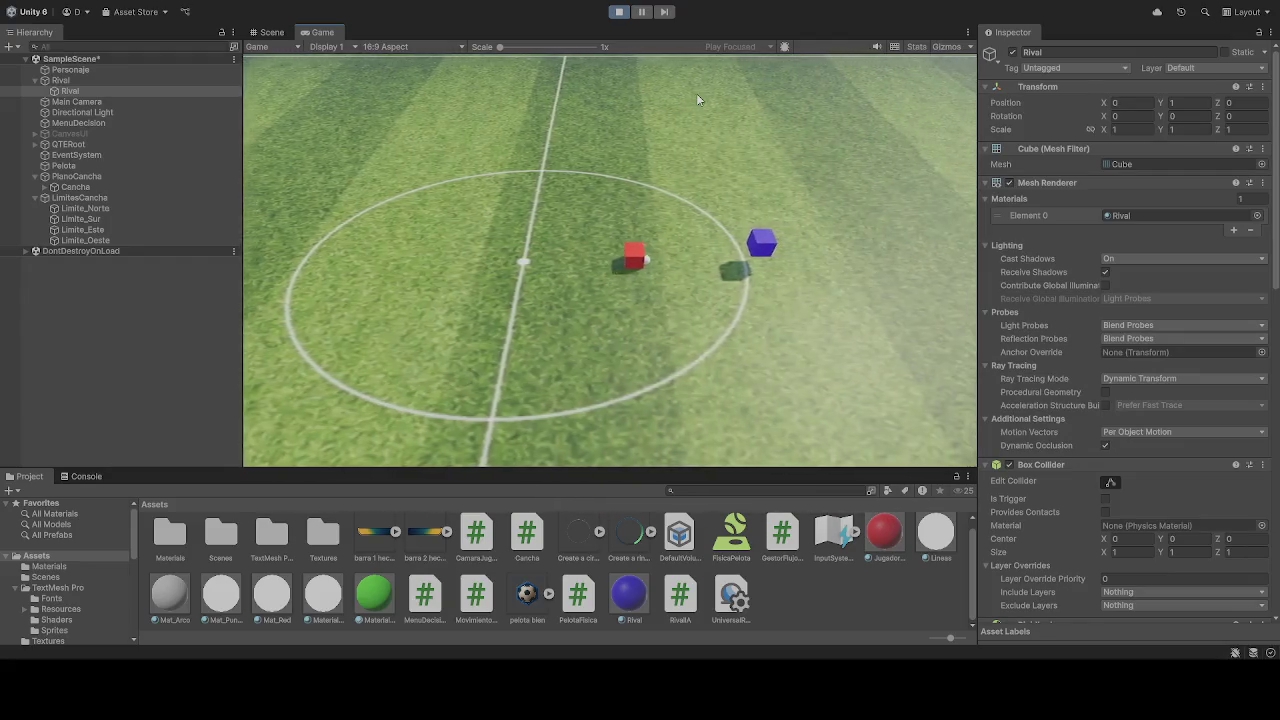
pyautogui.hotkey('ctrl', 'p')
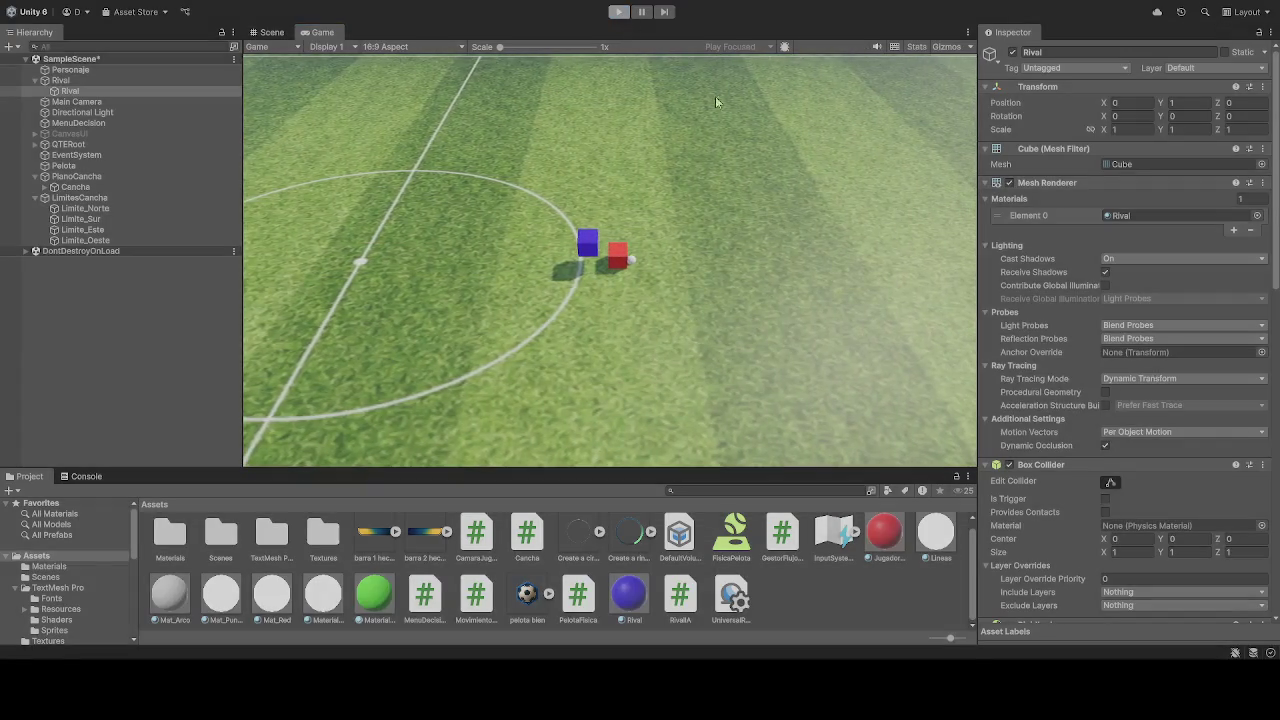
pyautogui.scroll(-5, 1061, 398)
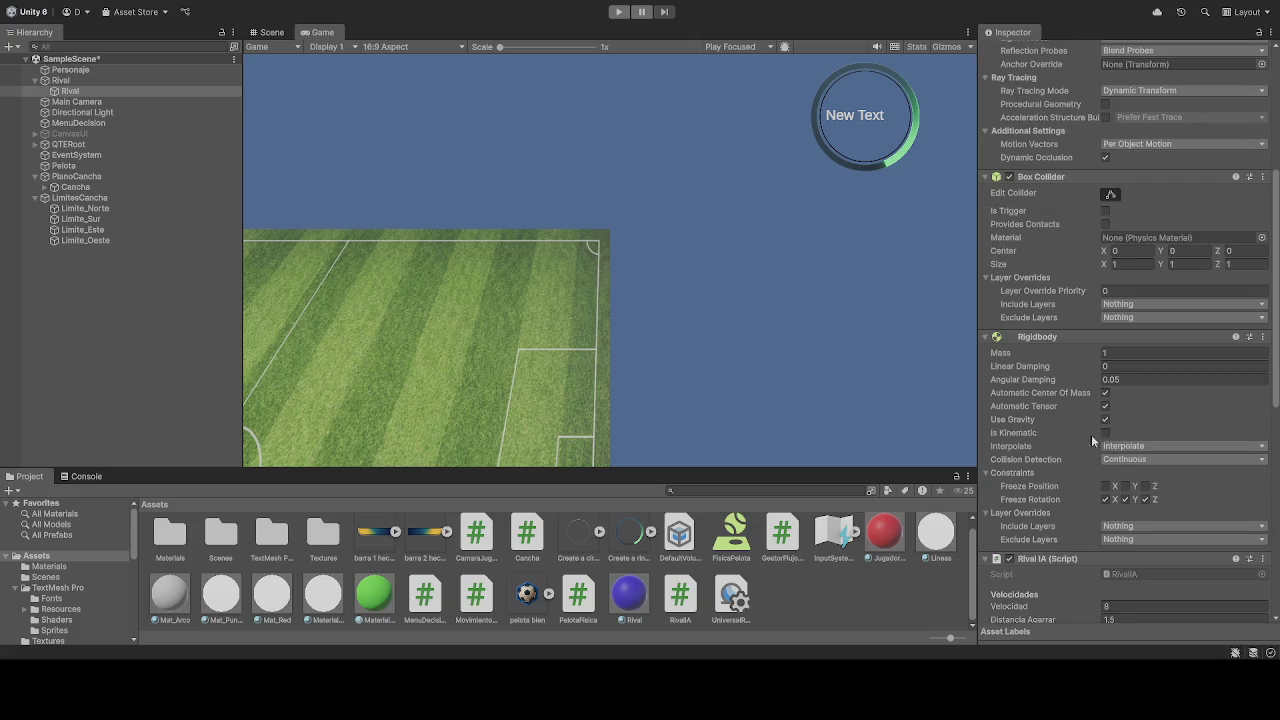
pyautogui.scroll(-3, 1066, 500)
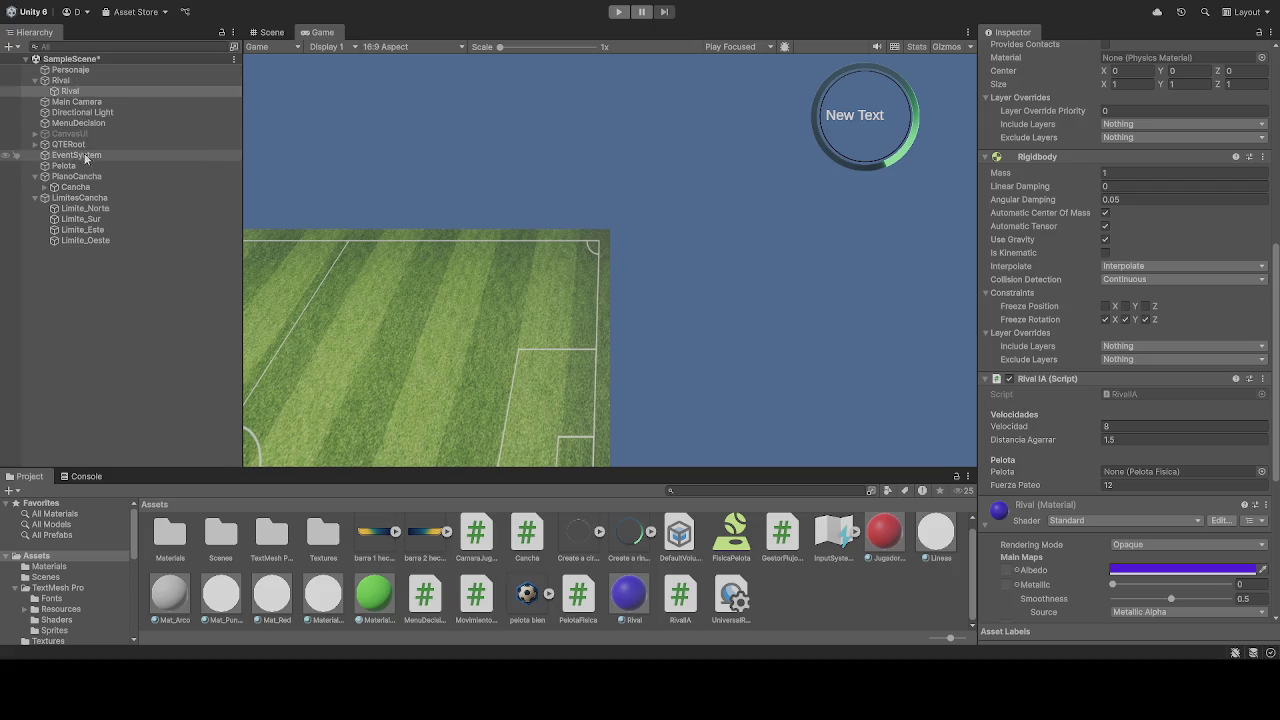
# Step: Drag Pelota into Rival IA's Pelota field, then run and stop a Play test
pyautogui.moveTo(66, 166)
pyautogui.mouseDown()
pyautogui.moveTo(1145, 450)
pyautogui.moveTo(1148, 475)
pyautogui.mouseUp()
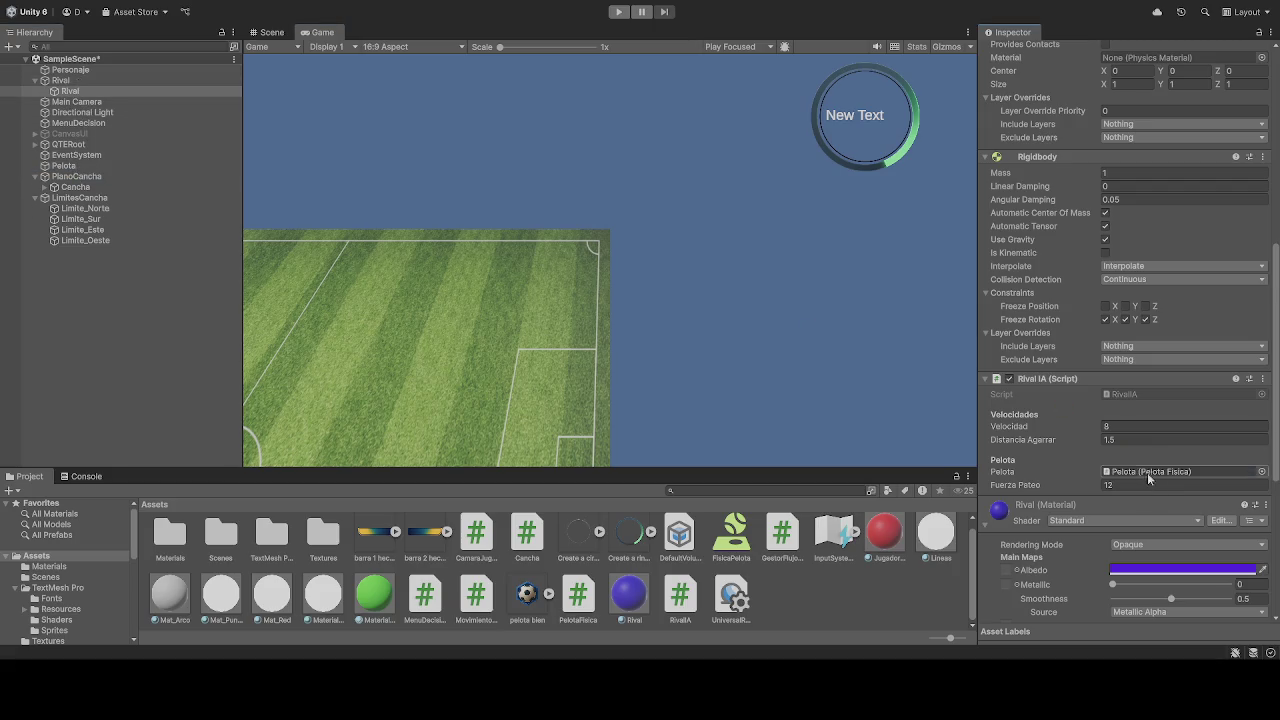
pyautogui.scroll(-8, 1060, 445)
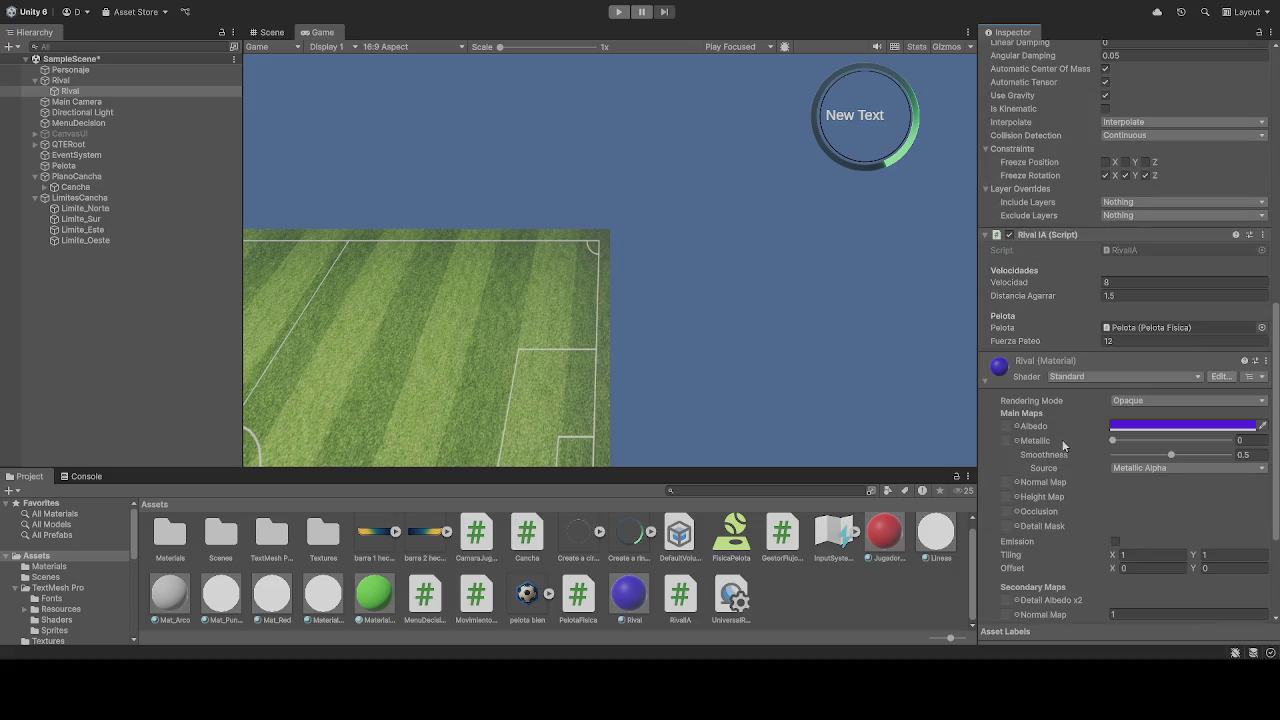
pyautogui.click(618, 12)
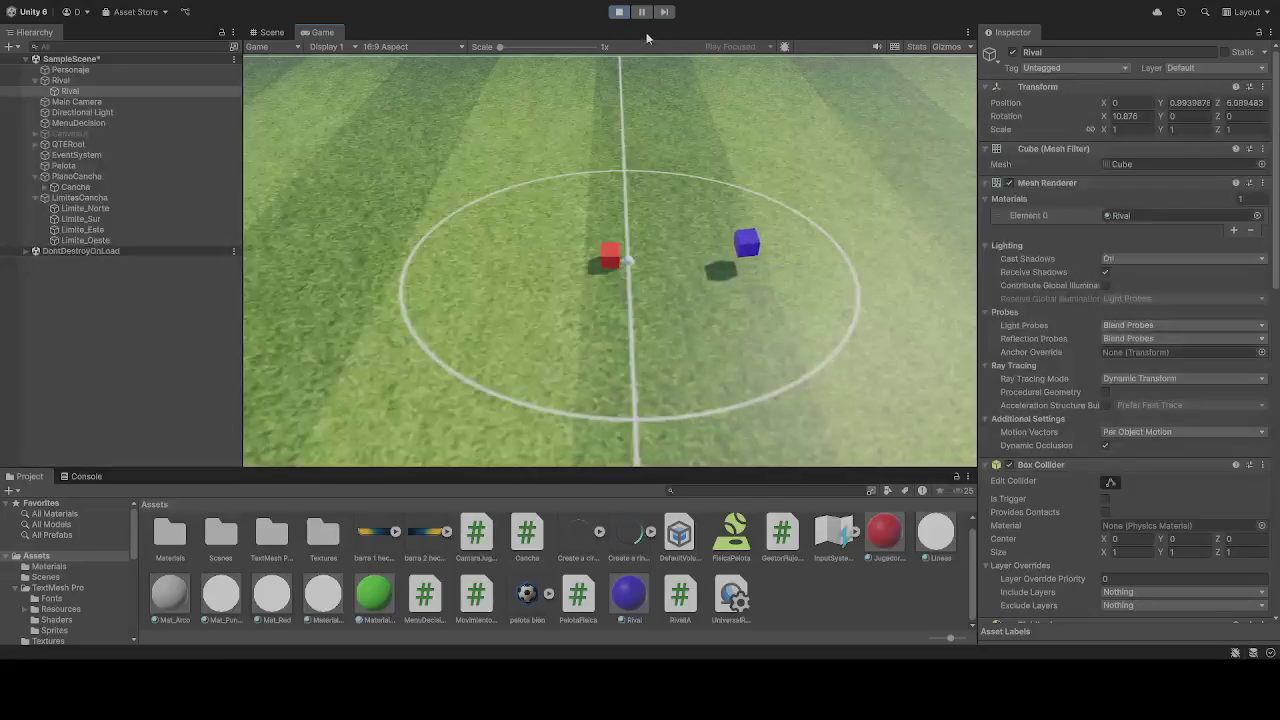
pyautogui.click(619, 12)
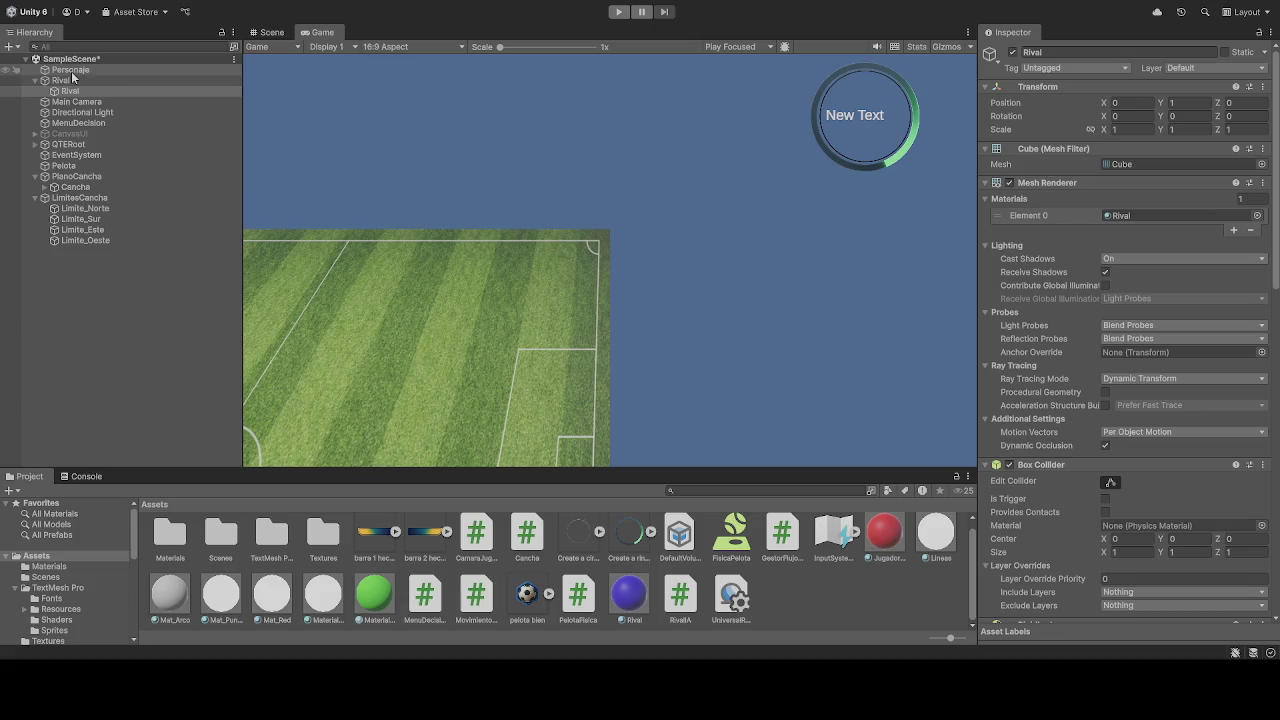
pyautogui.click(72, 75)
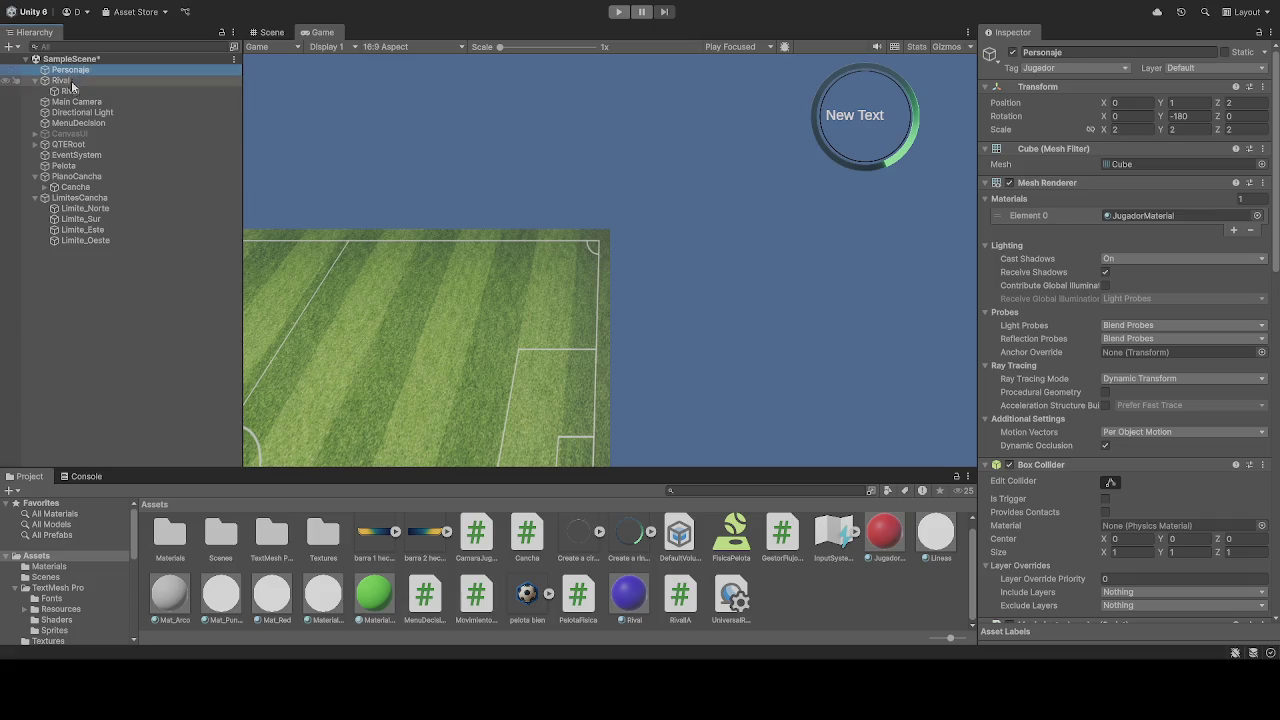
pyautogui.click(80, 80)
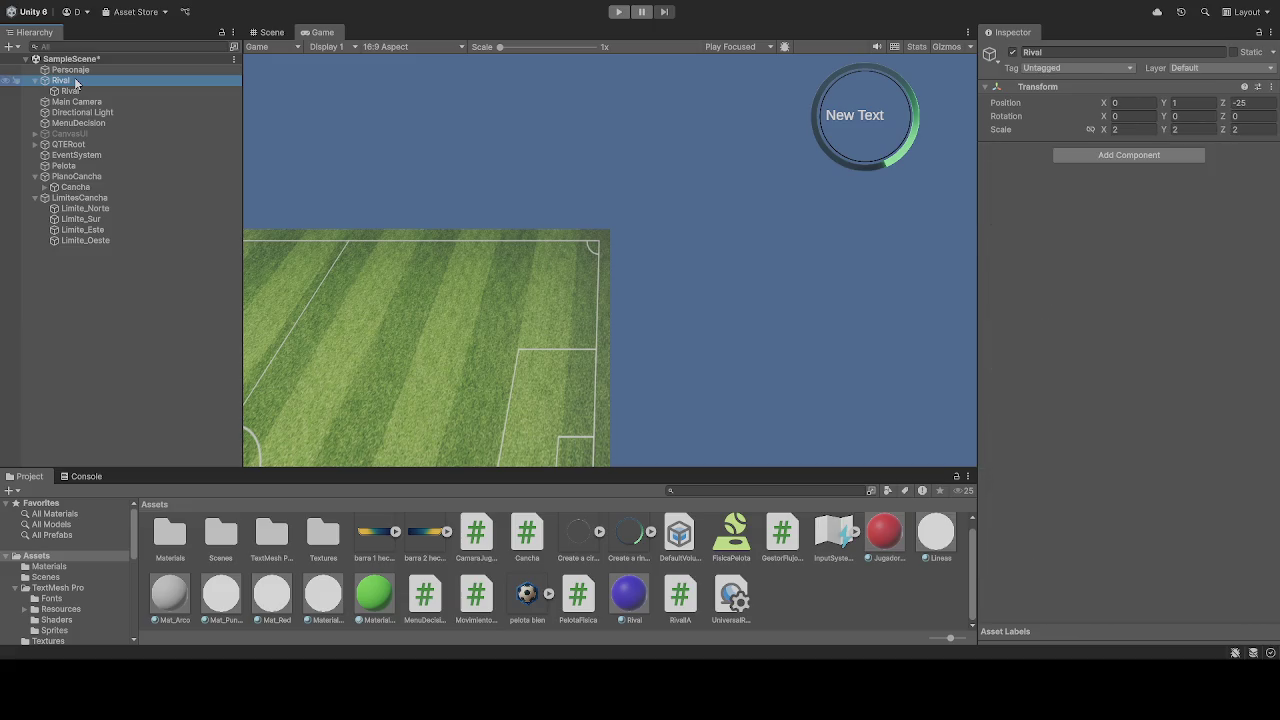
pyautogui.click(76, 71)
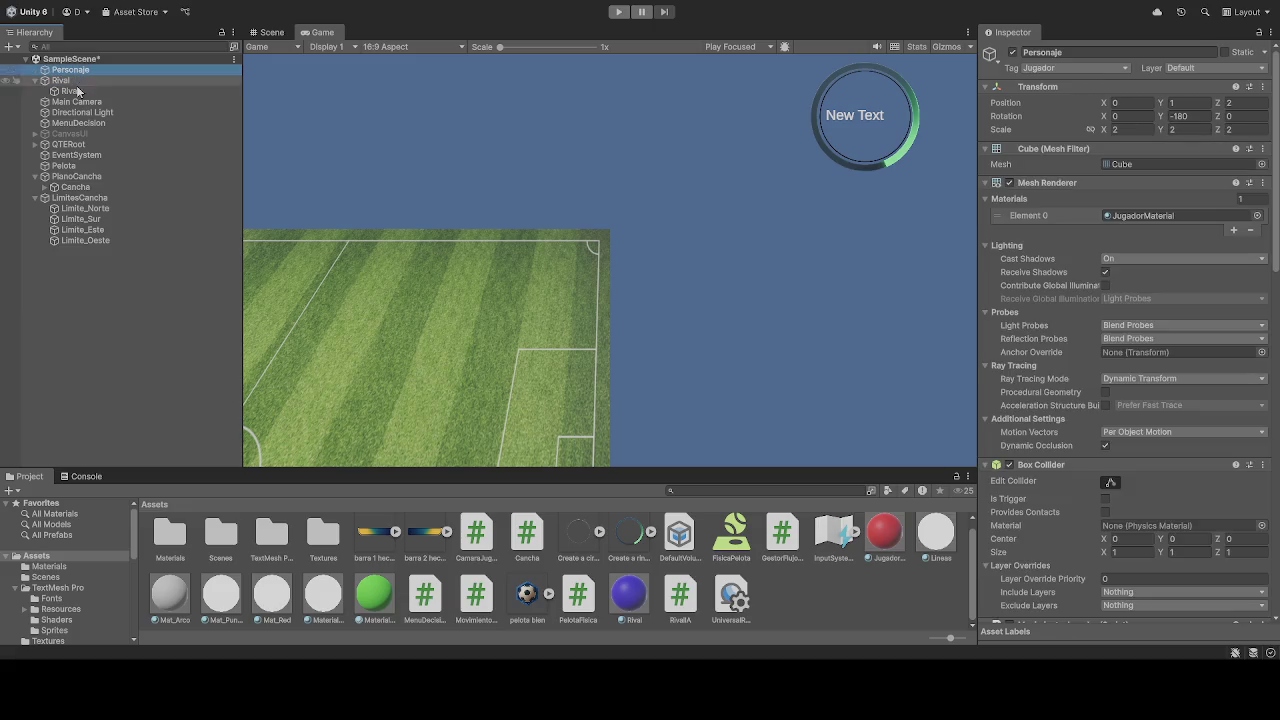
pyautogui.click(77, 81)
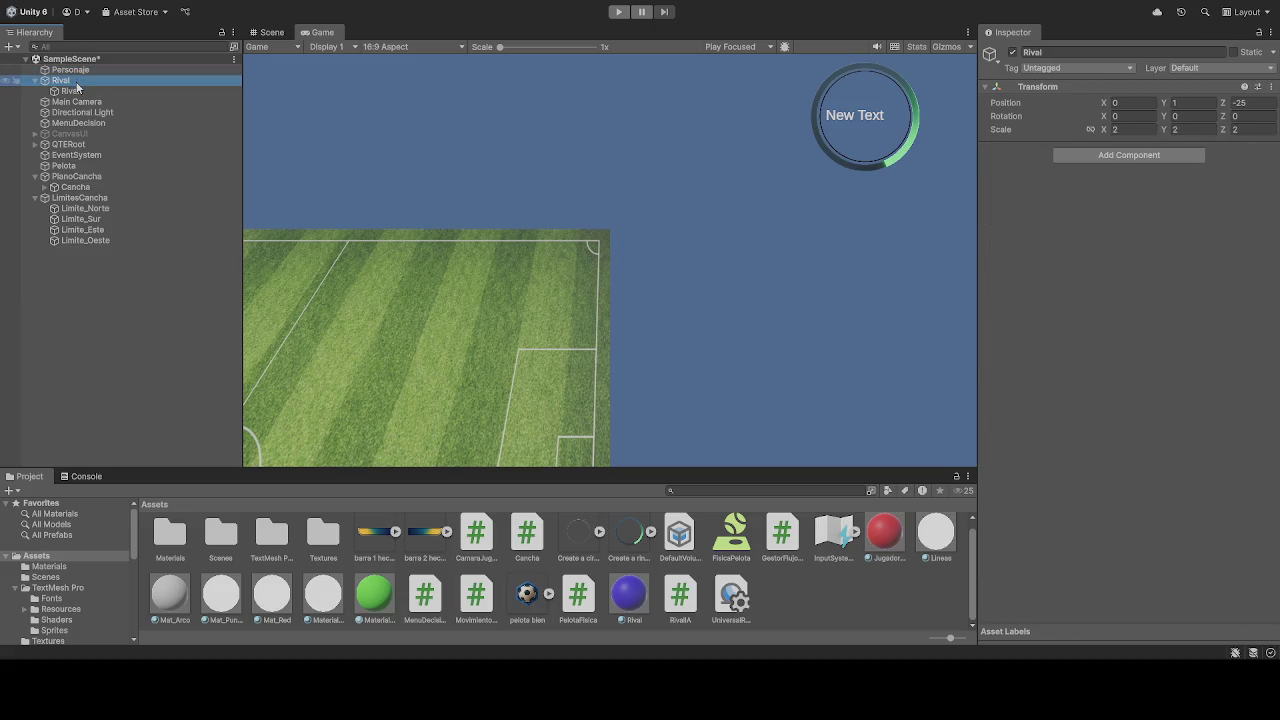
pyautogui.click(77, 91)
pyautogui.click(1188, 103)
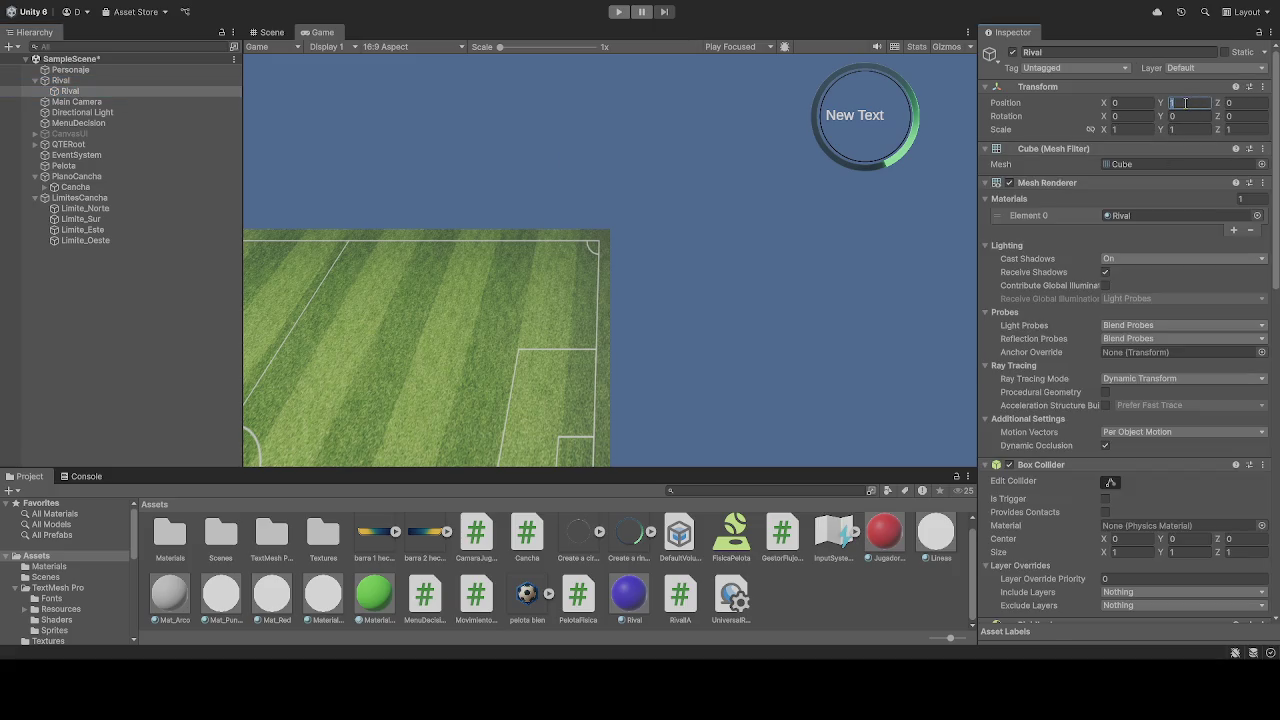
pyautogui.write('0')
# Step: Run the scene, watch the blue Rival cube head toward the goal area, then stop
pyautogui.click(618, 11)
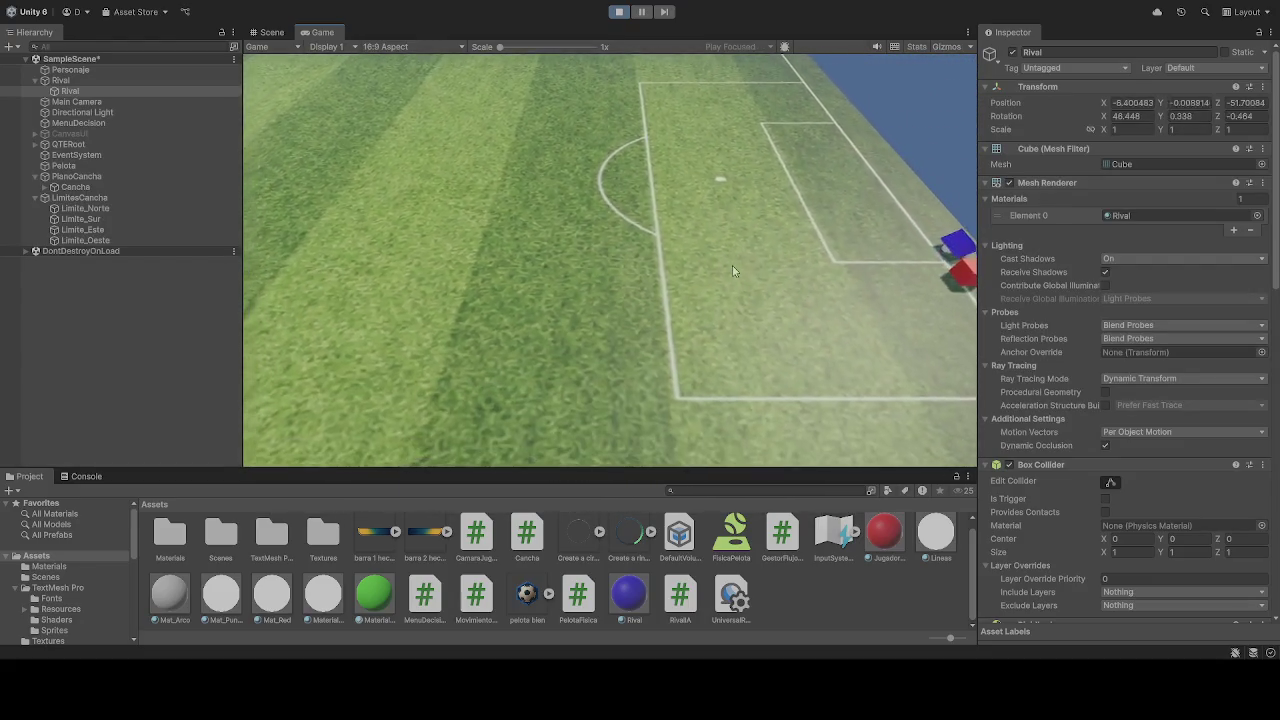
pyautogui.click(620, 14)
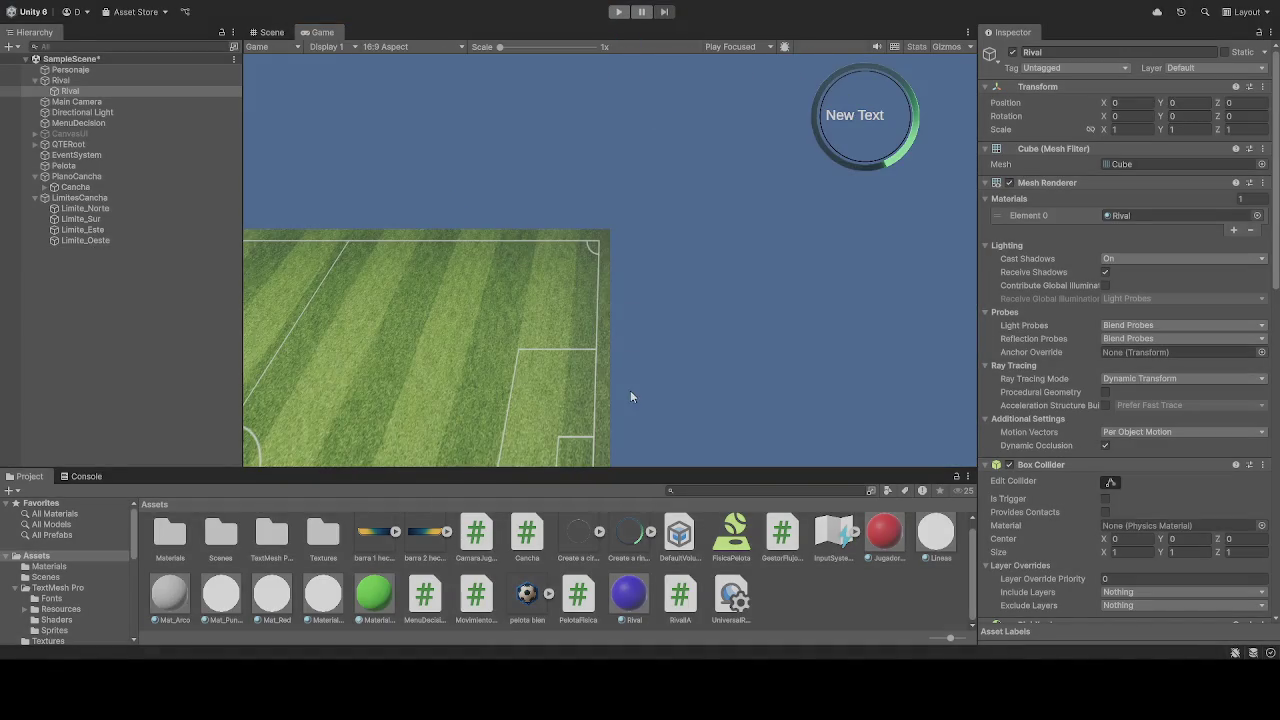
# Step: Inspect Personaje's Movimiento Jugador settings, then run a Play test until Rival reaches the player
pyautogui.click(88, 71)
pyautogui.scroll(-10, 1085, 415)
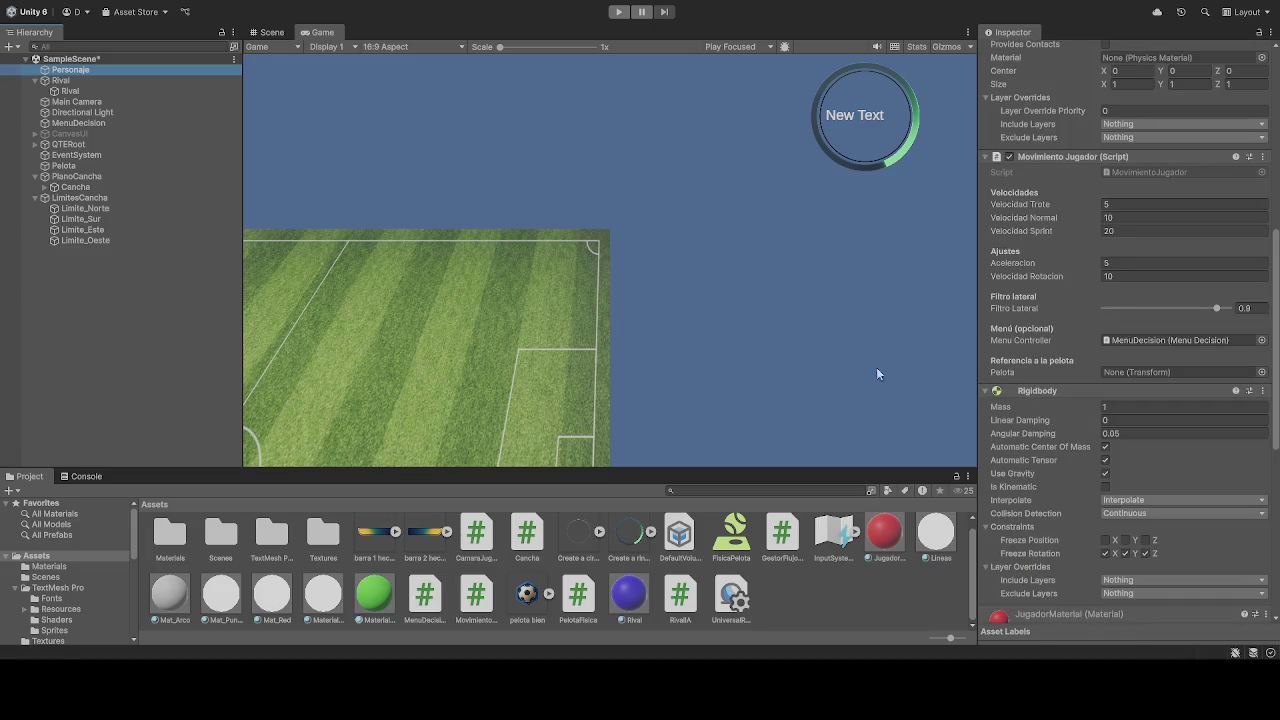
pyautogui.click(617, 12)
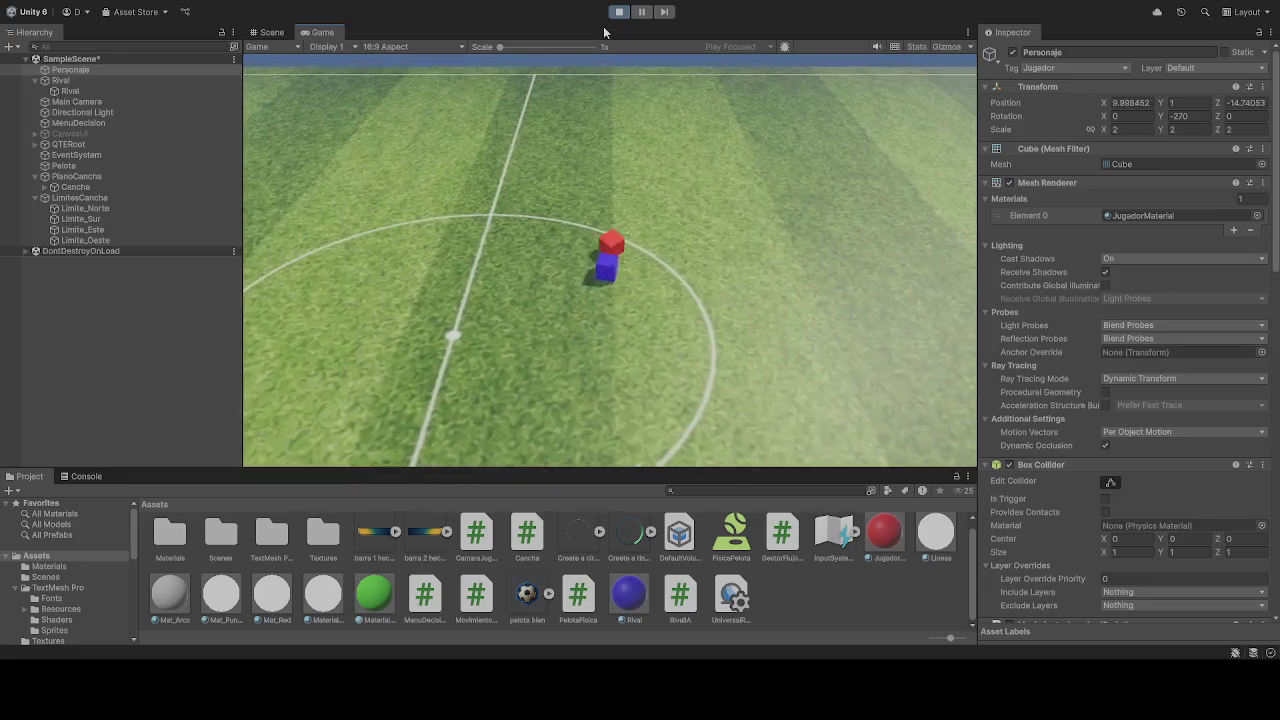
pyautogui.click(619, 11)
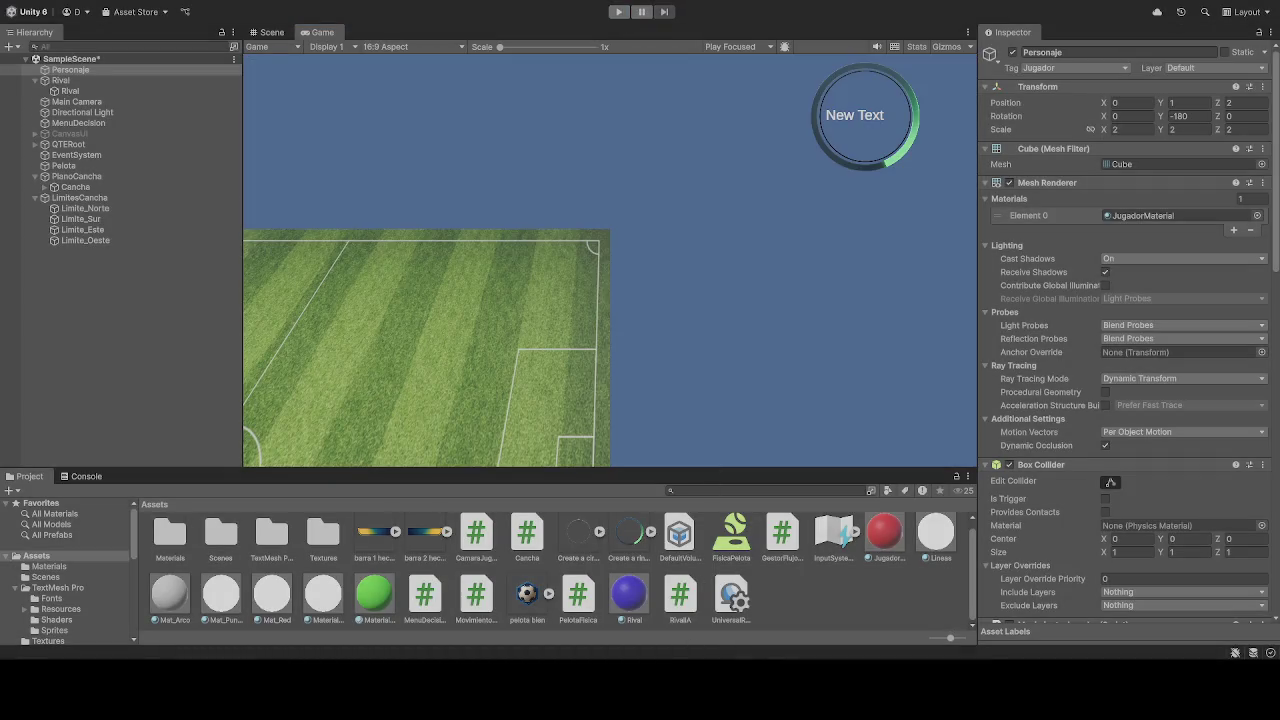
# Step: On the child Rival cube, change Rival IA (Script) Velocidad from 8 to 10
pyautogui.scroll(-5, 1080, 460)
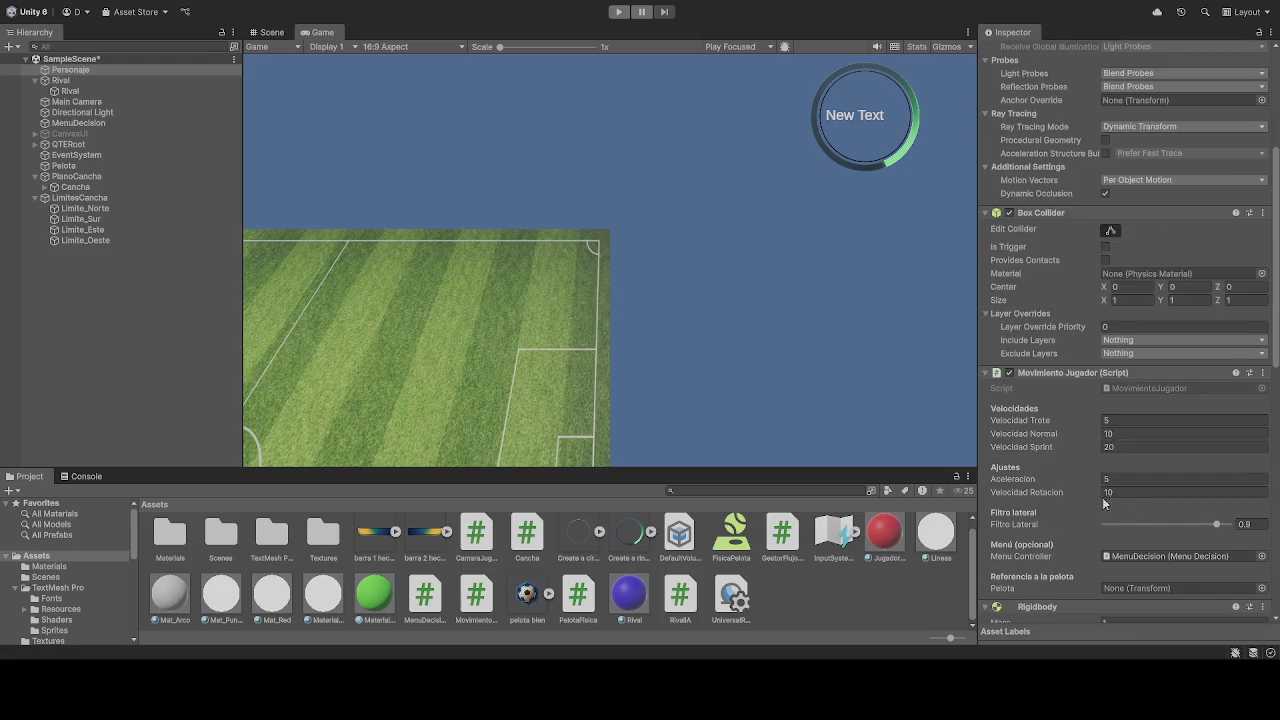
pyautogui.click(70, 91)
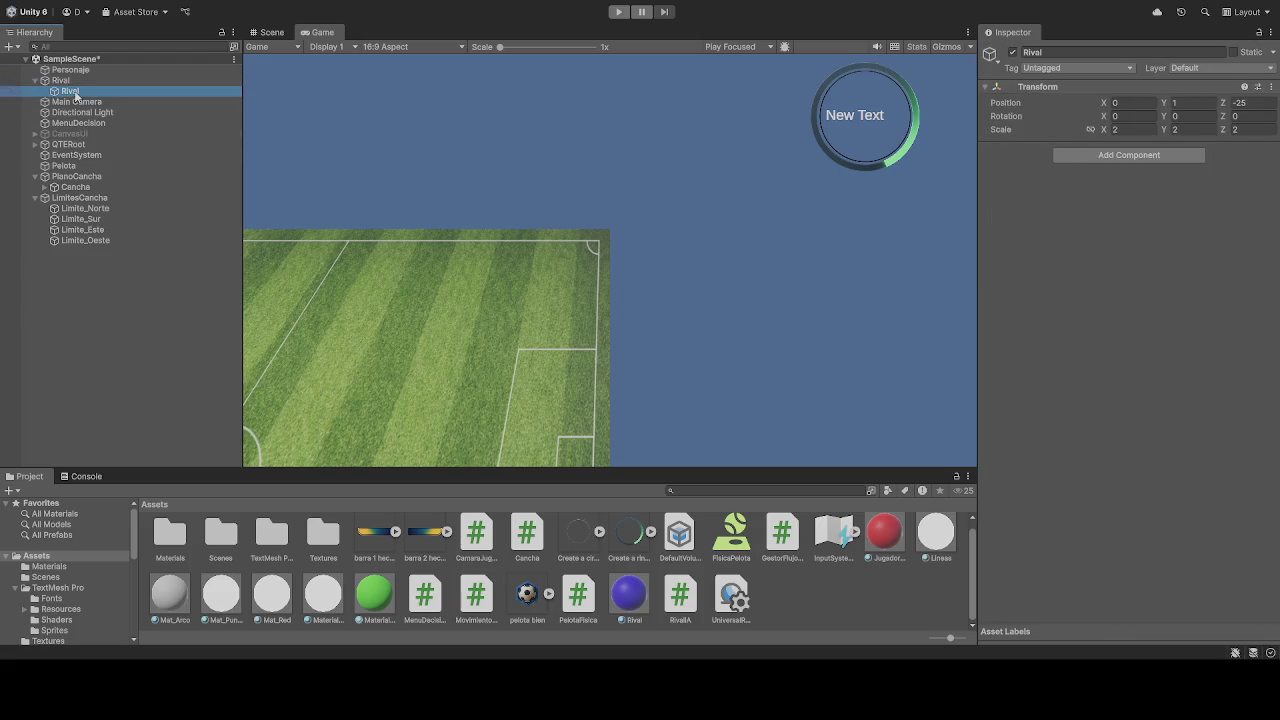
pyautogui.scroll(-10, 1056, 480)
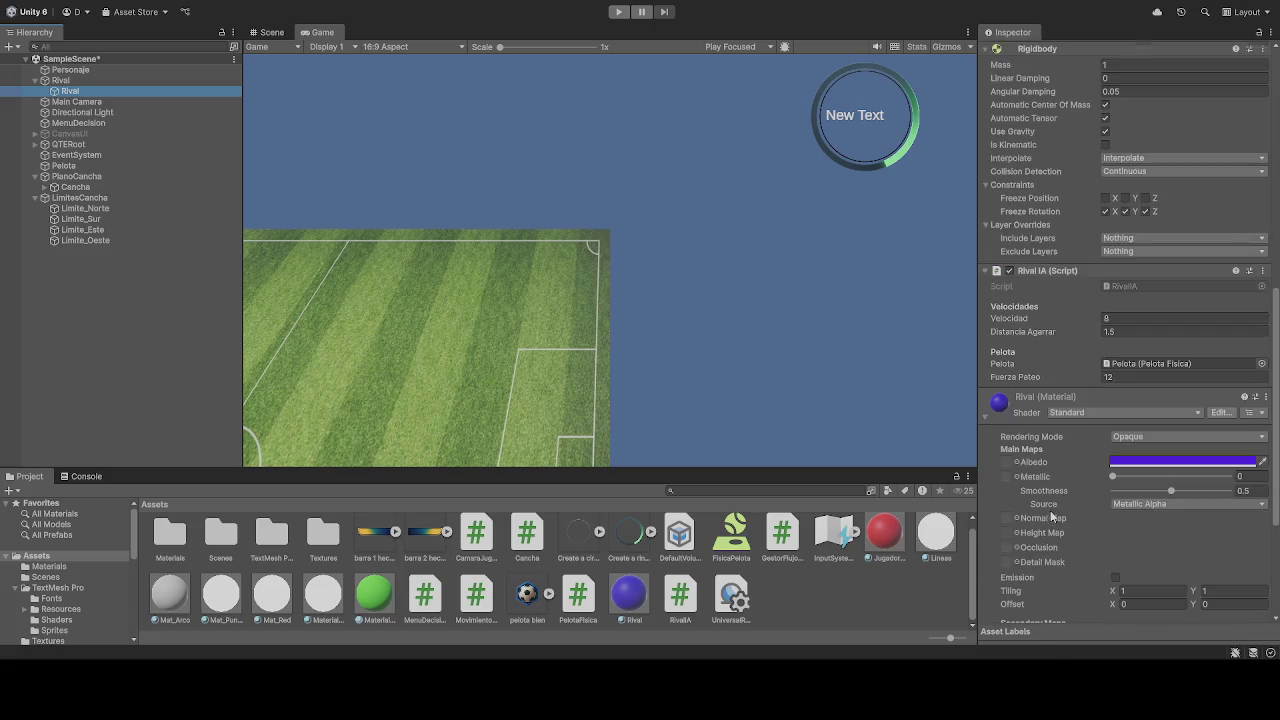
pyautogui.scroll(-3, 1060, 503)
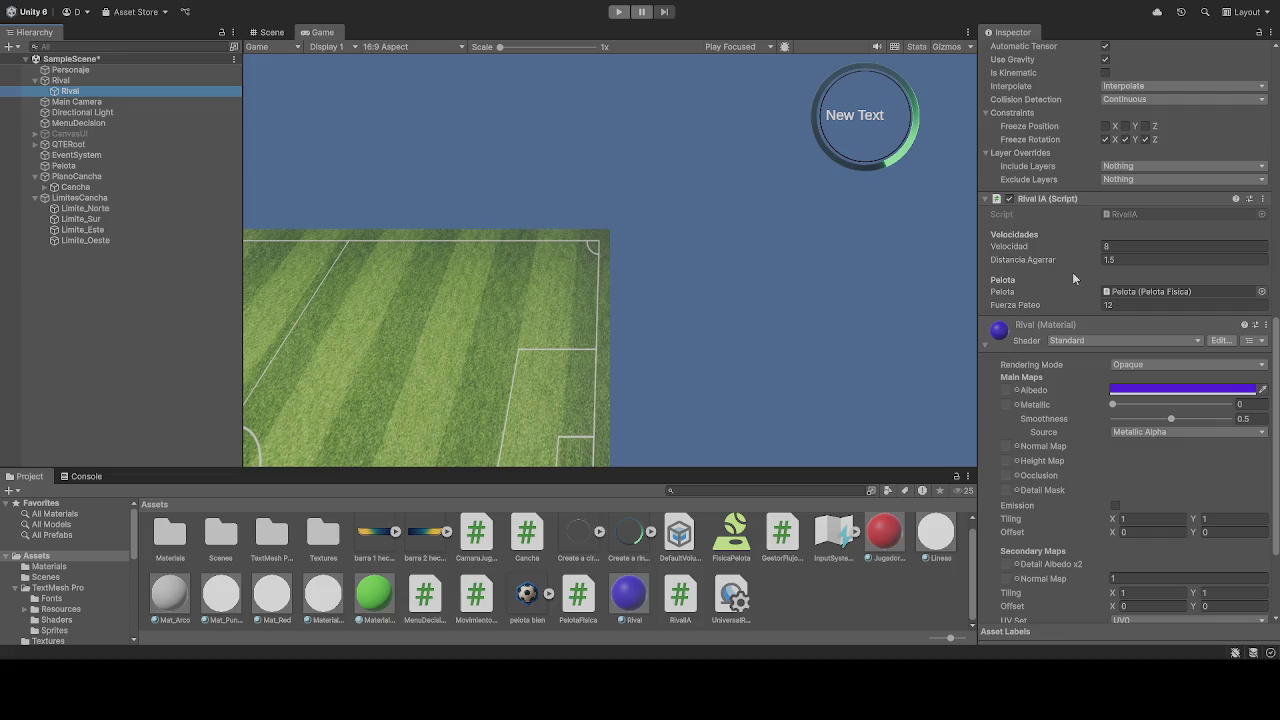
pyautogui.click(1132, 247)
pyautogui.write('10')
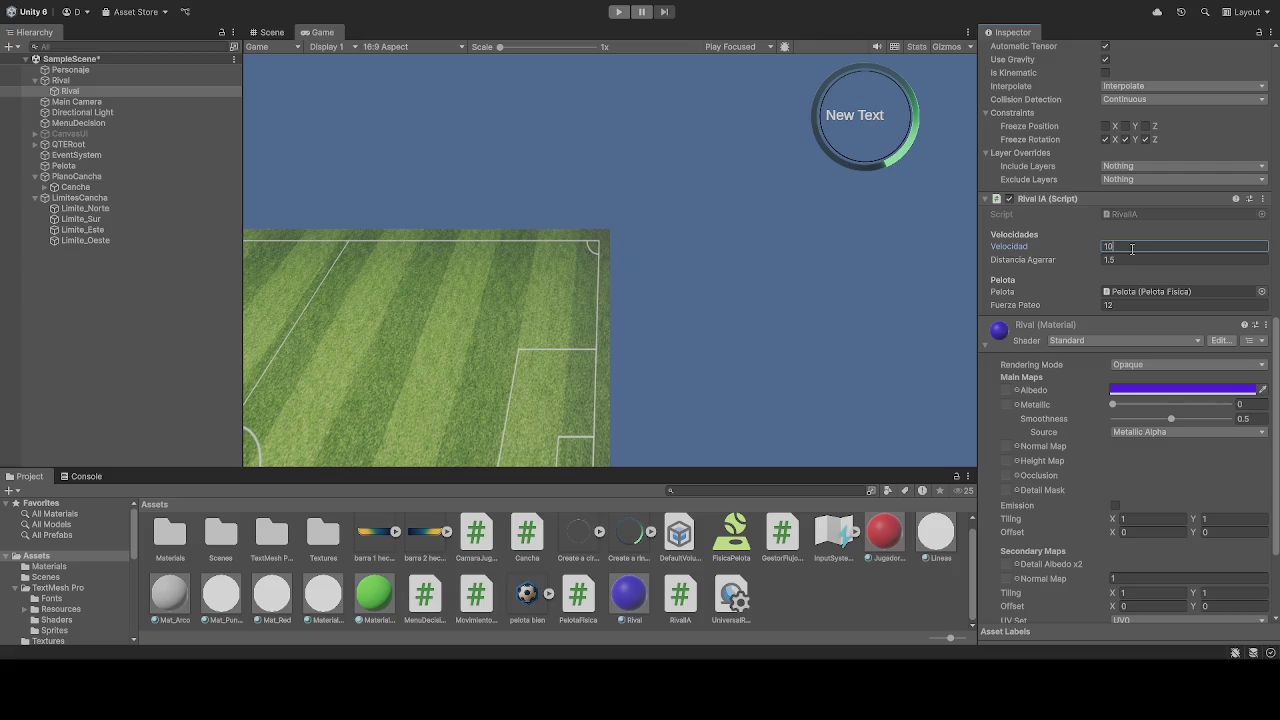
pyautogui.press('BackSpace')
pyautogui.write('1')
pyautogui.scroll(-2, 1070, 274)
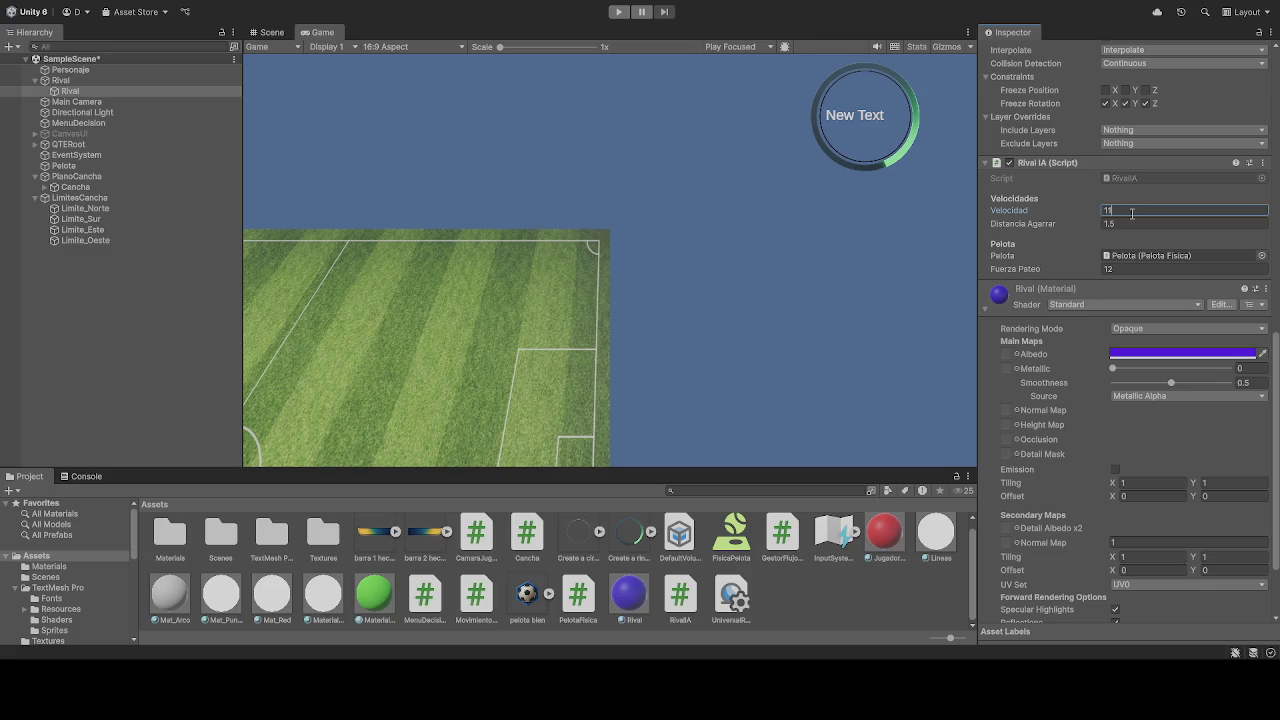
pyautogui.write('0')
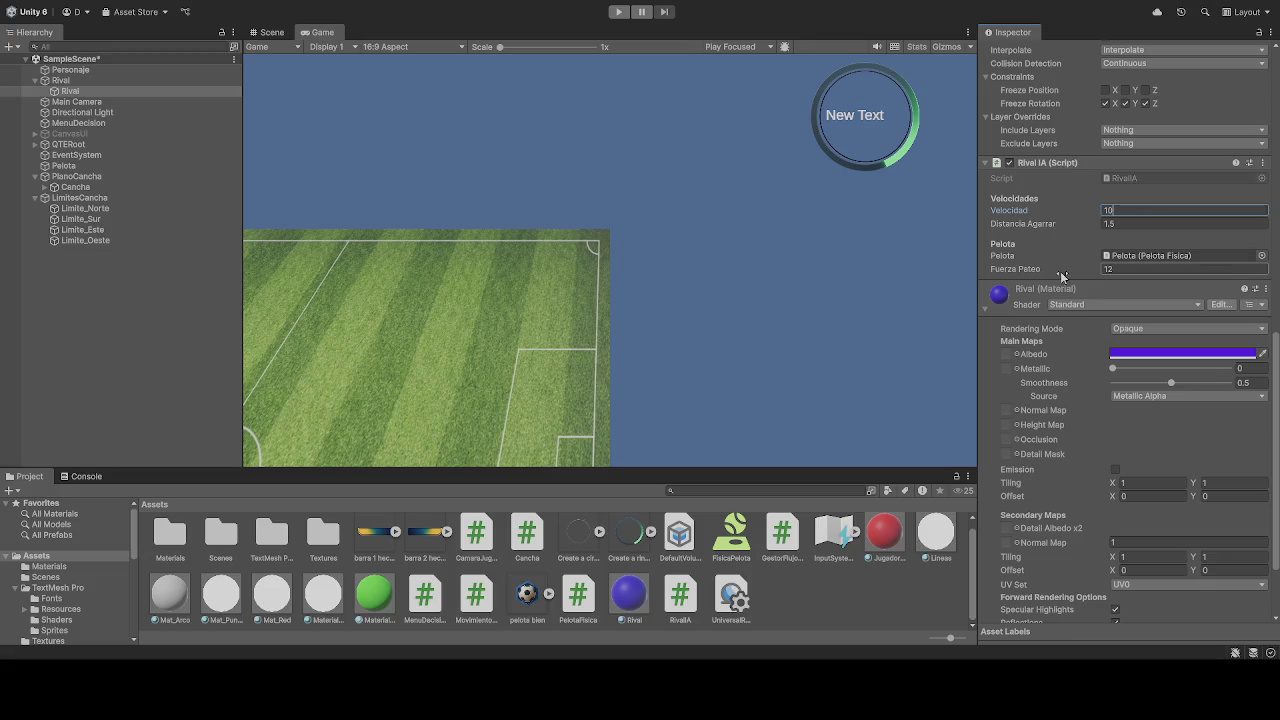
pyautogui.scroll(-3, 1070, 270)
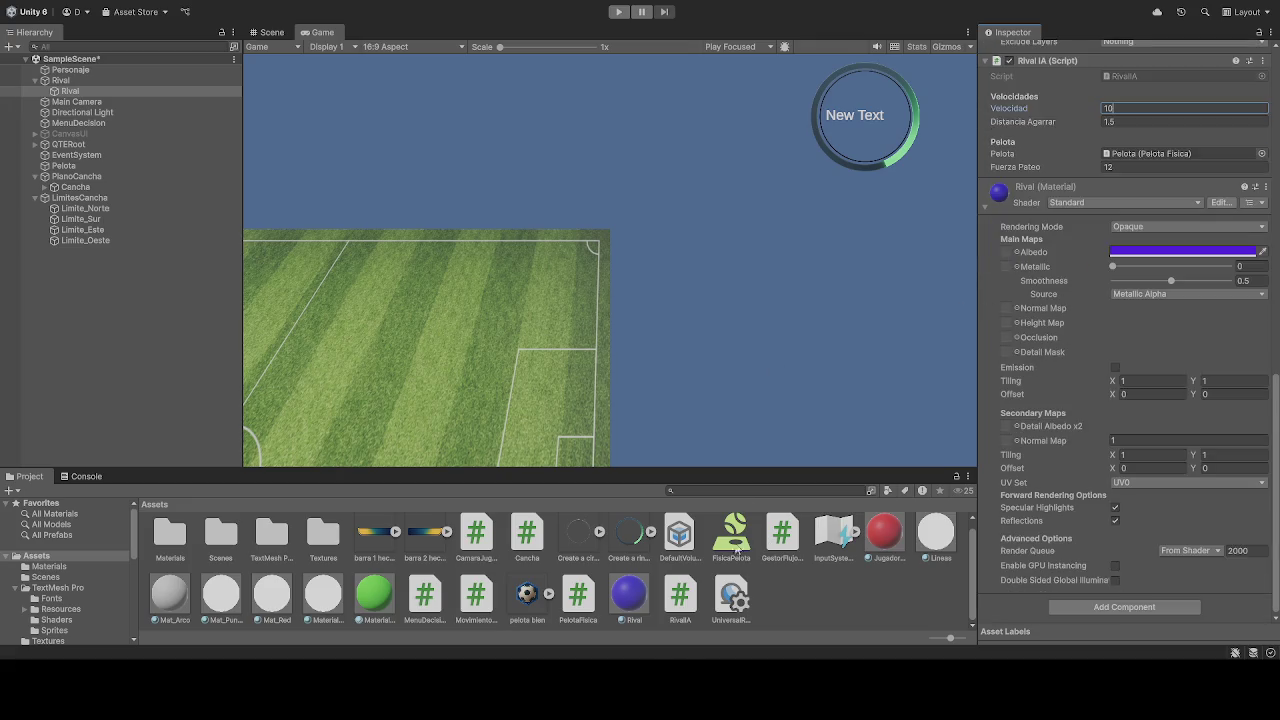
pyautogui.scroll(6, 1153, 382)
pyautogui.scroll(15, 1153, 382)
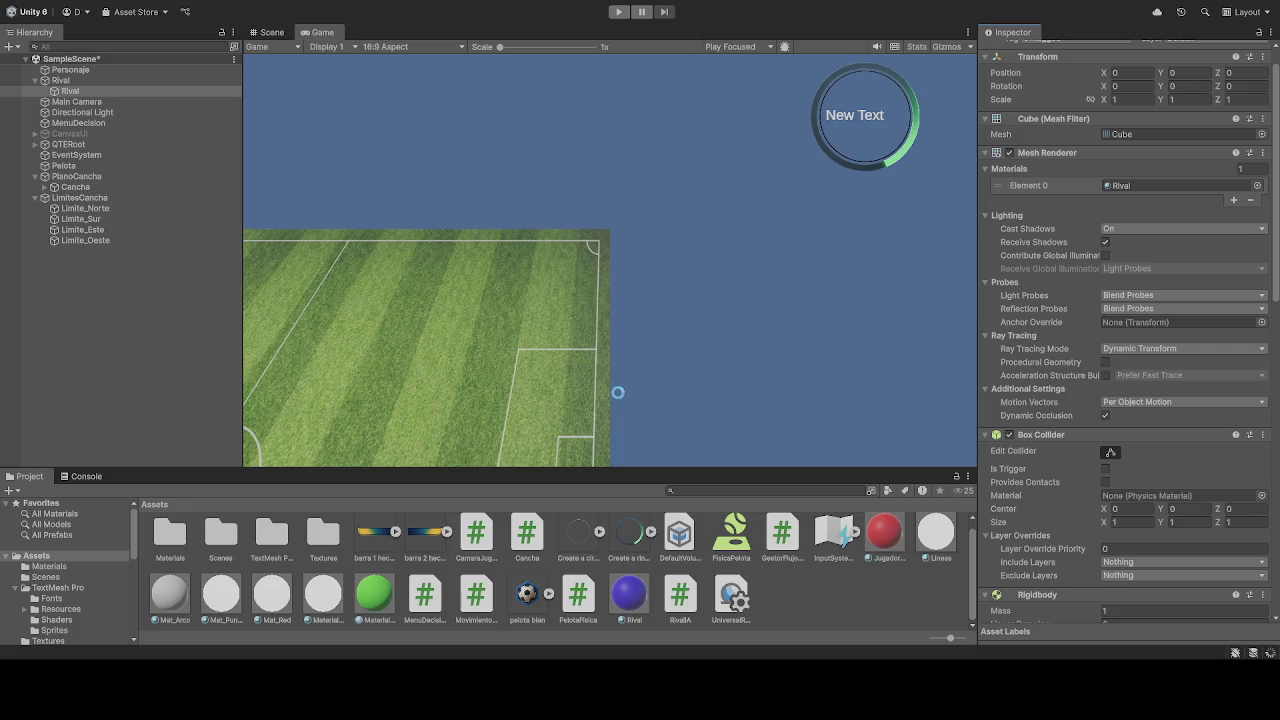
# Step: Play-test, steering the red player right and down with D and S while Rival chases, then stop
pyautogui.click(619, 12)
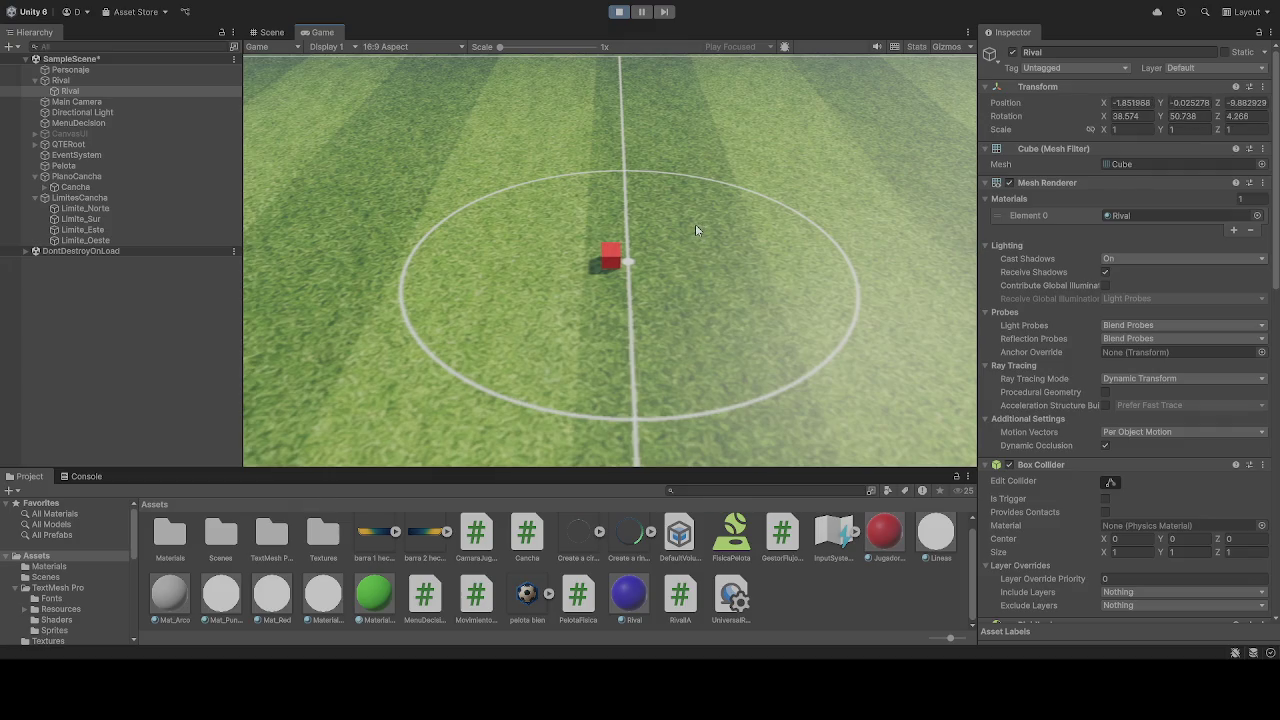
pyautogui.press('d')
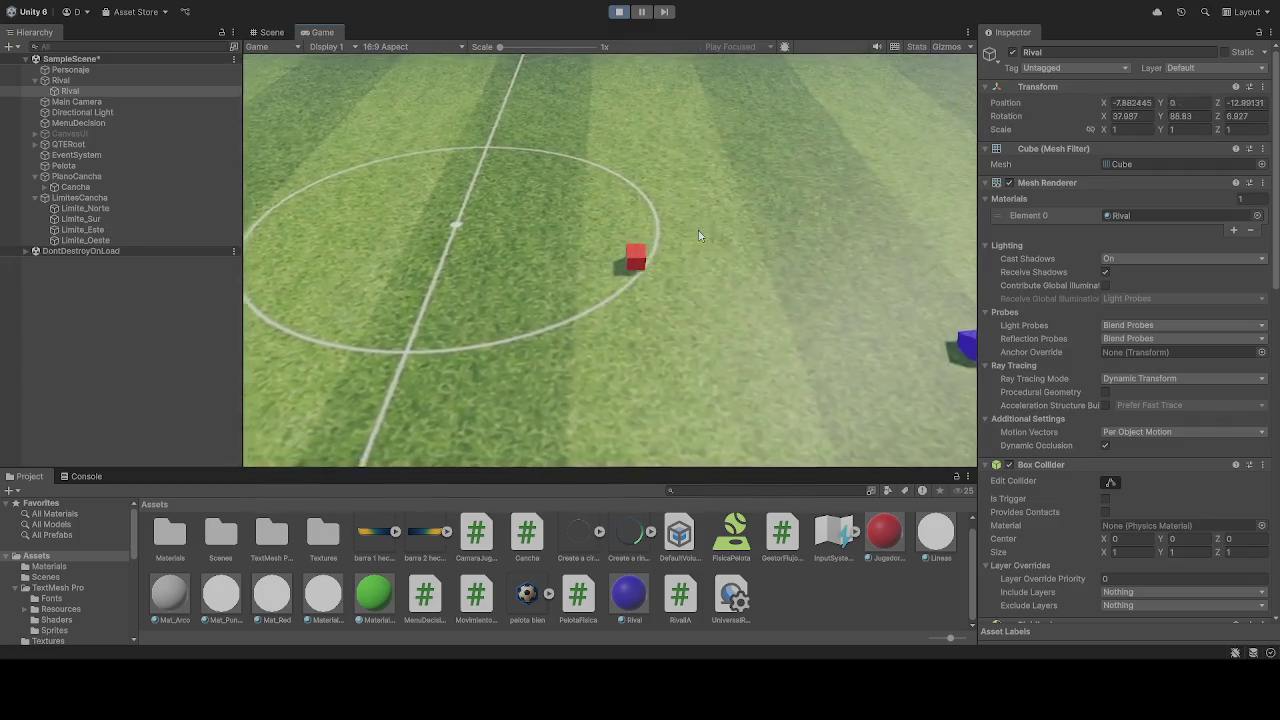
pyautogui.press('d')
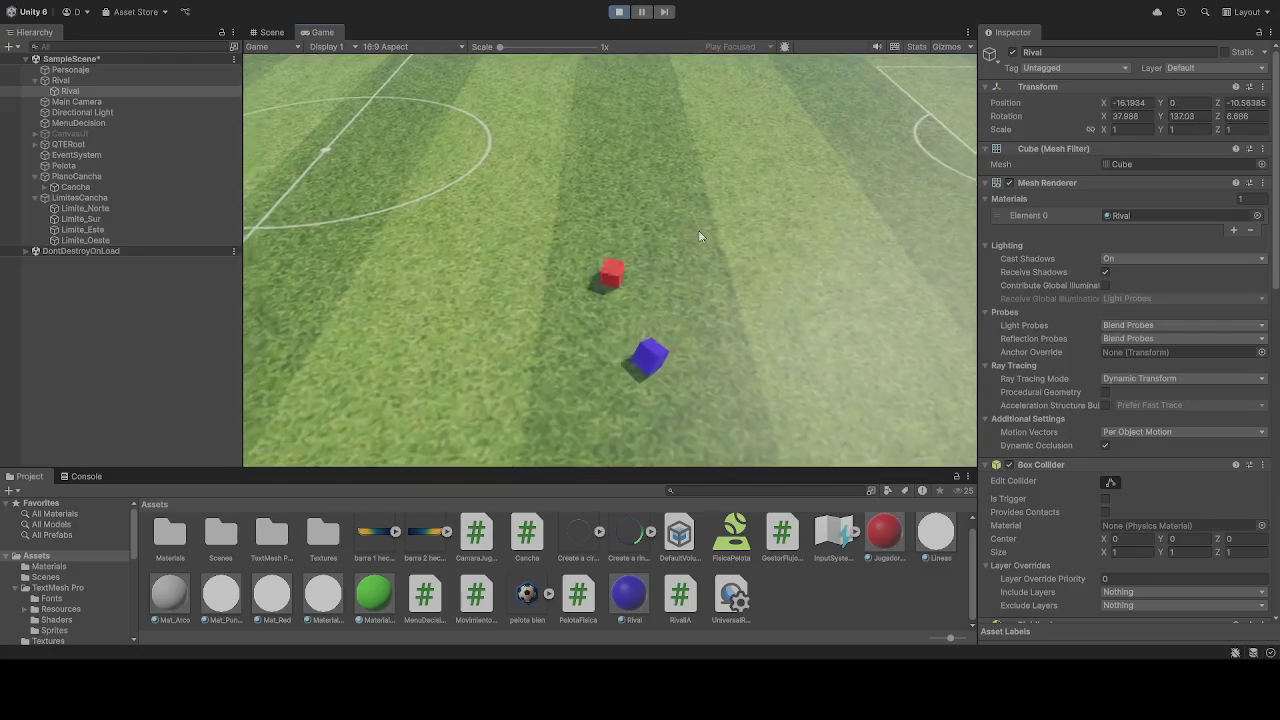
pyautogui.press('s')
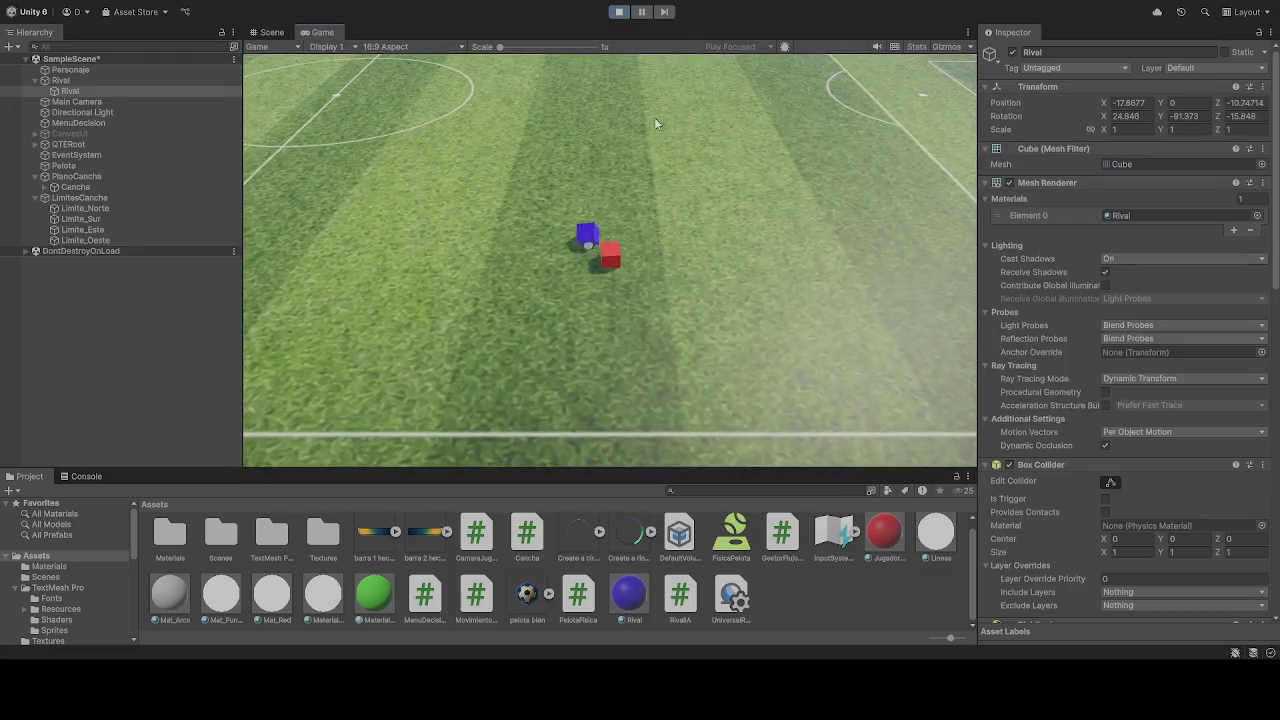
pyautogui.click(618, 12)
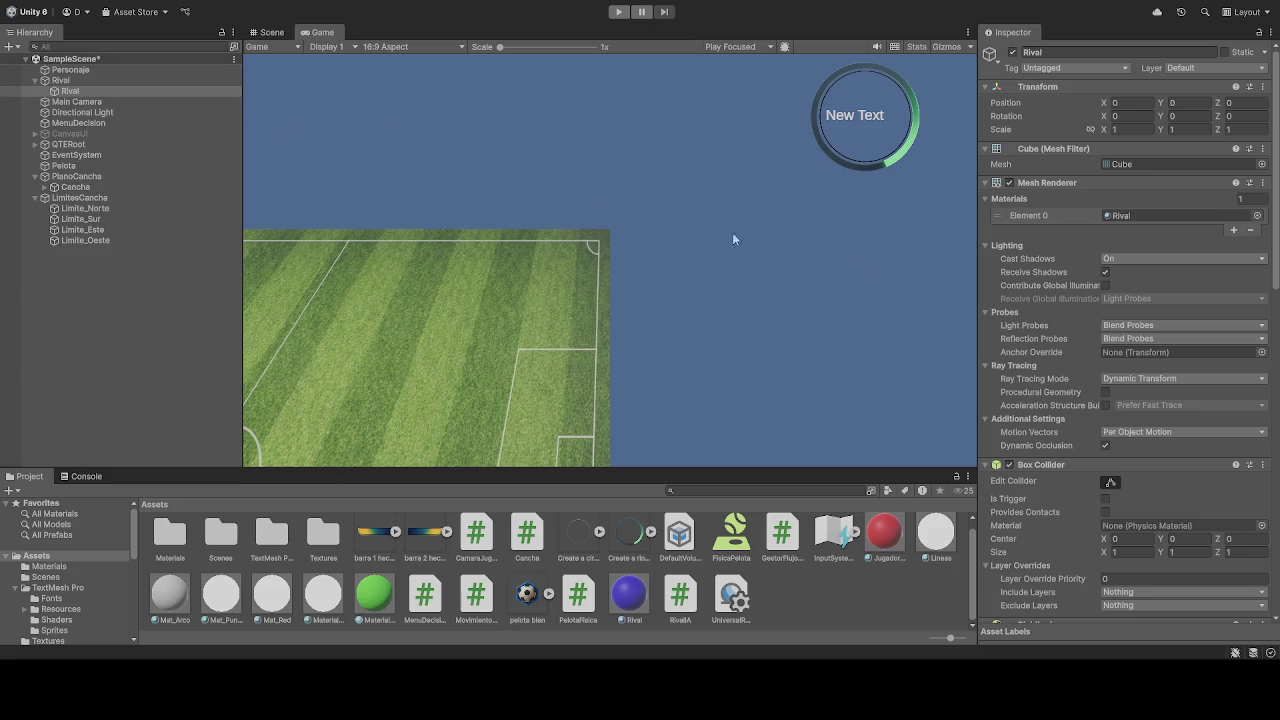
pyautogui.scroll(-5, 1022, 324)
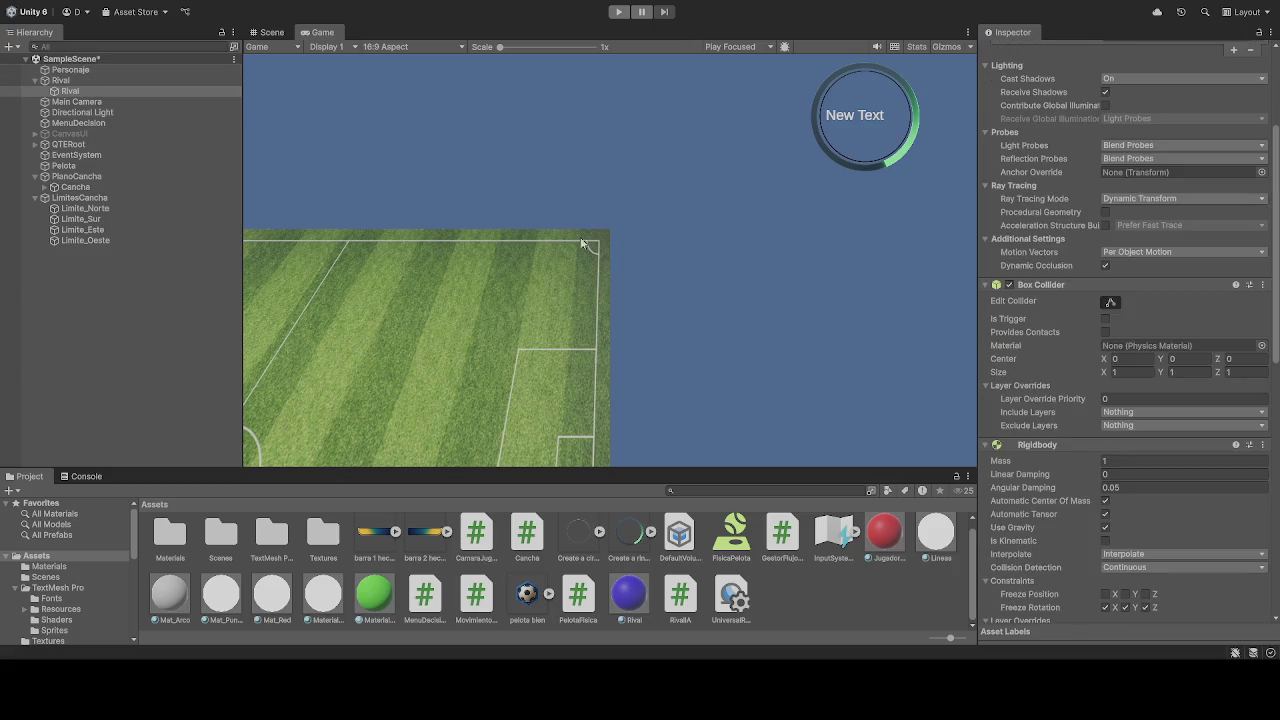
pyautogui.click(110, 70)
pyautogui.scroll(-3, 1044, 389)
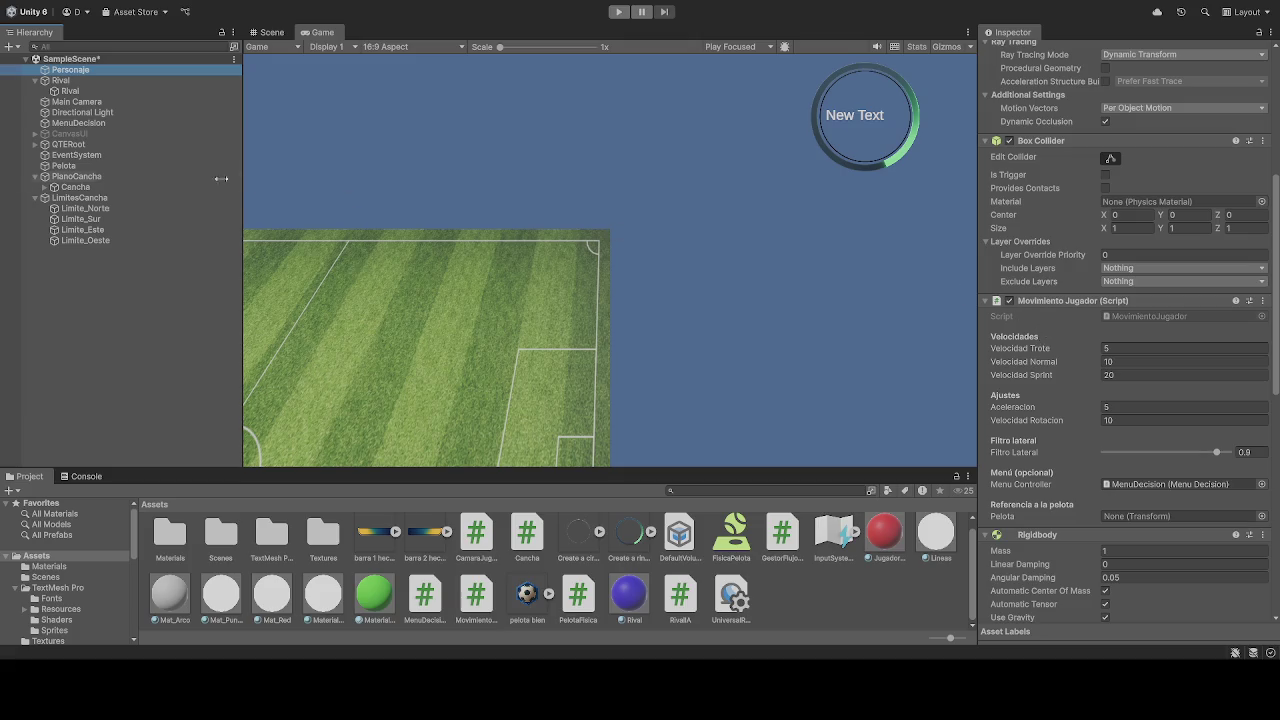
pyautogui.click(75, 92)
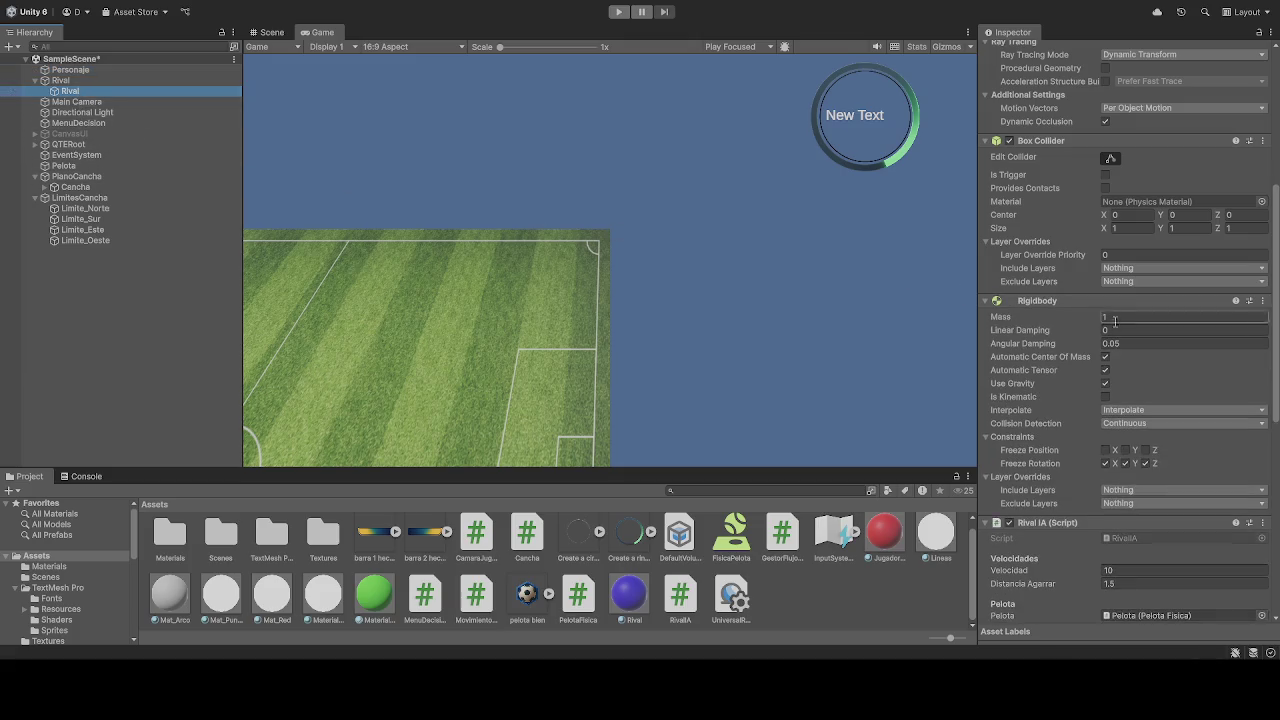
pyautogui.scroll(-4, 1035, 345)
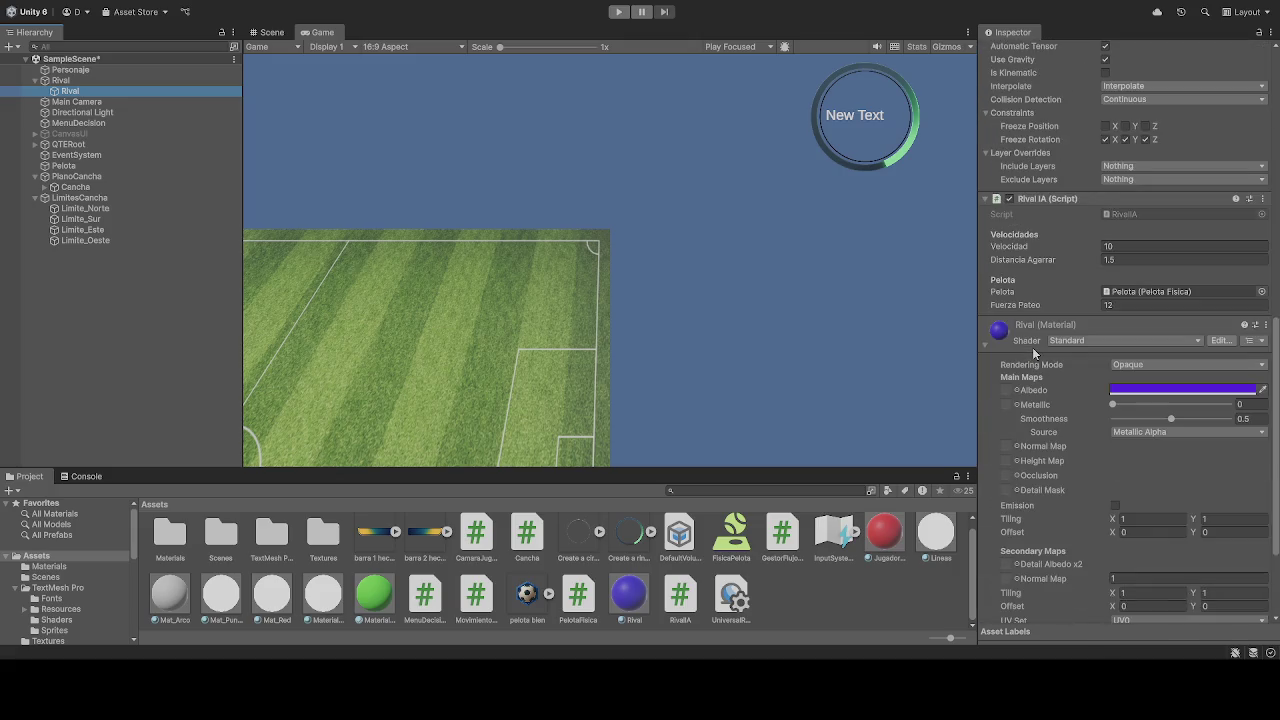
pyautogui.scroll(-6, 1032, 347)
pyautogui.scroll(12, 1028, 380)
pyautogui.scroll(10, 1027, 393)
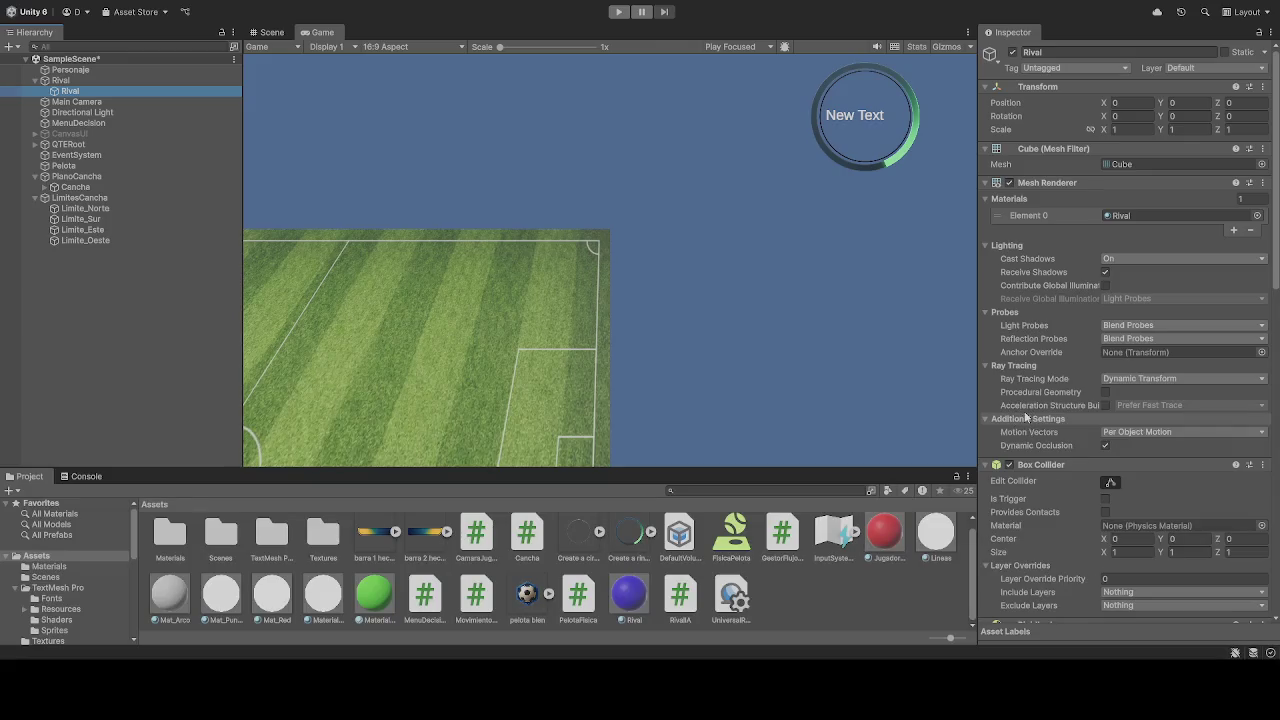
pyautogui.click(80, 71)
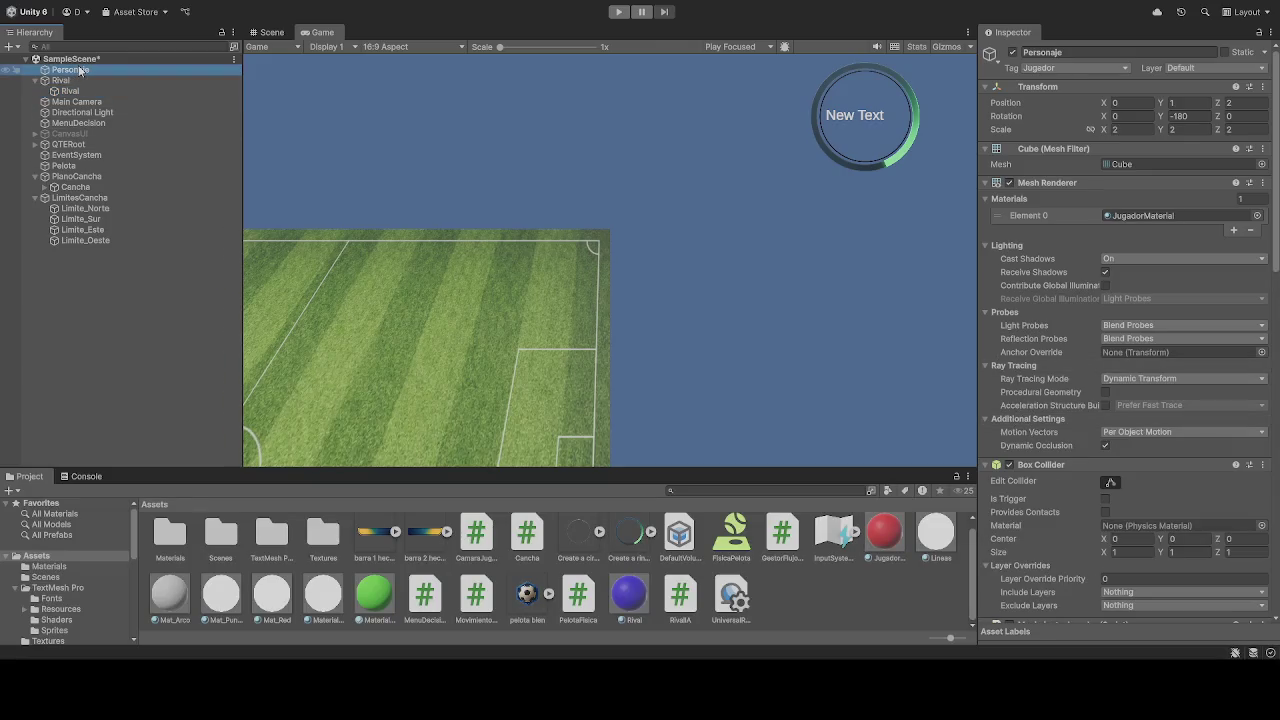
pyautogui.click(79, 95)
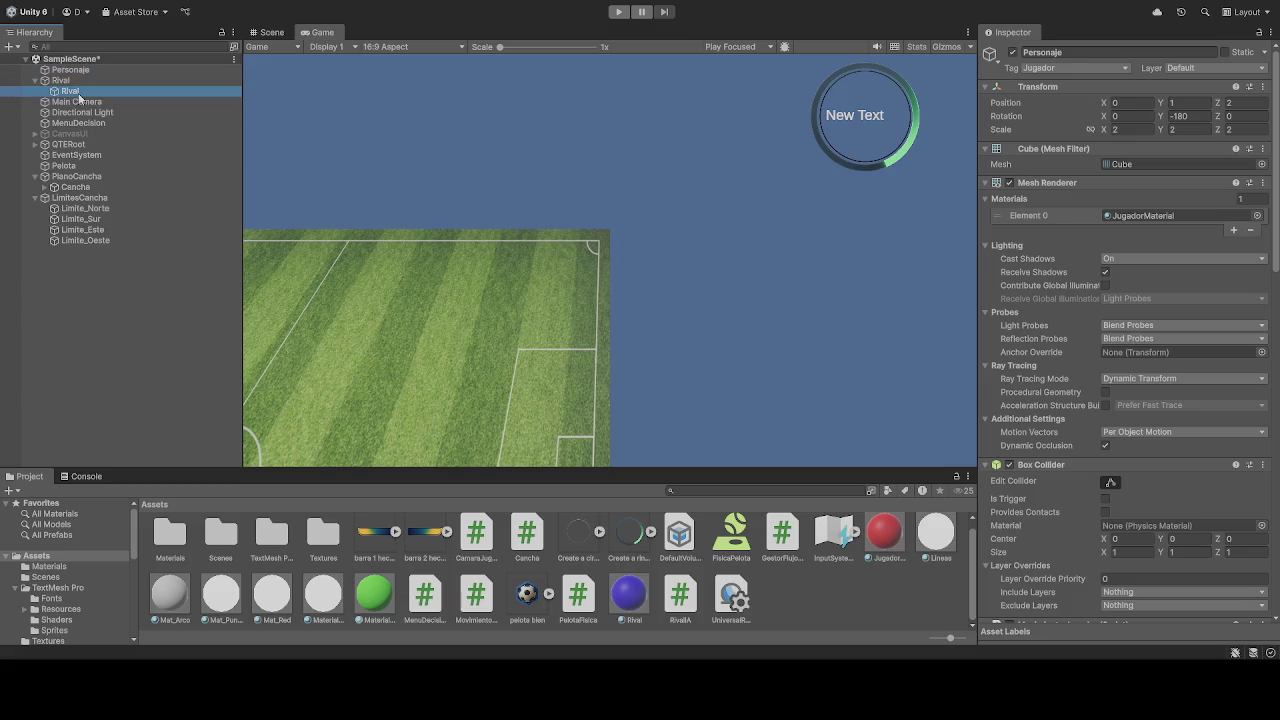
pyautogui.scroll(-5, 1062, 310)
pyautogui.scroll(-3, 1065, 316)
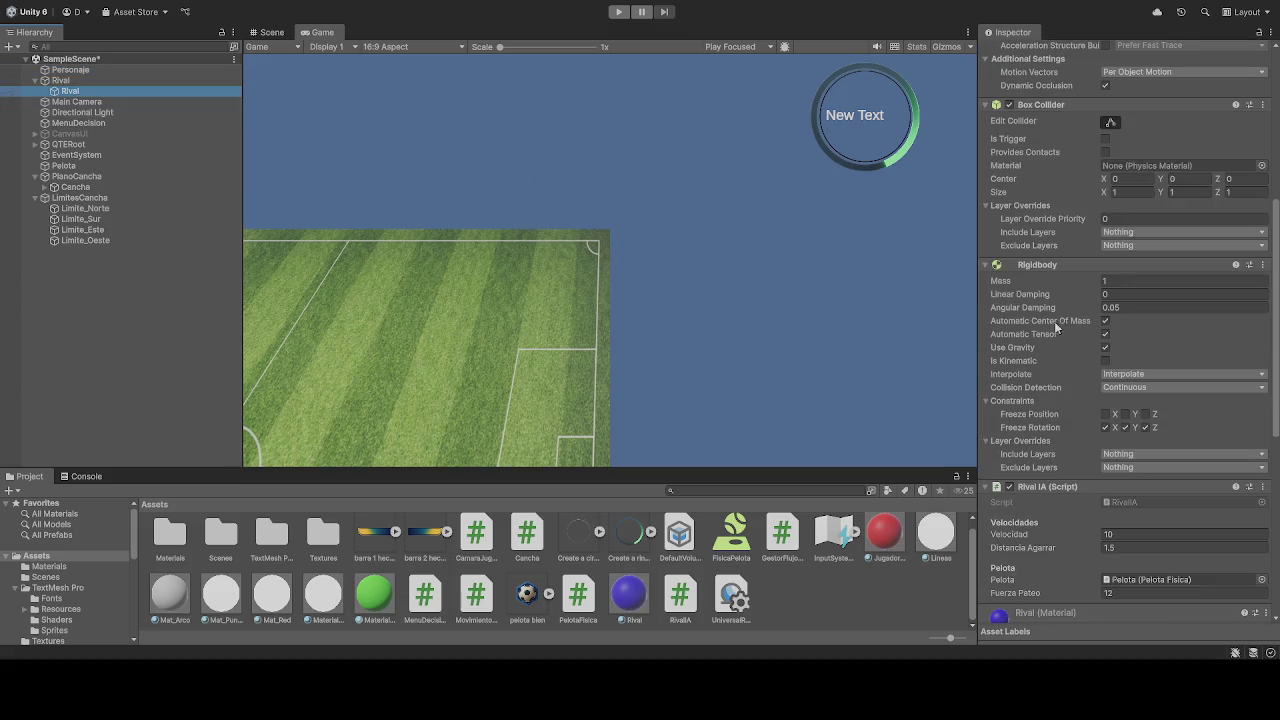
pyautogui.click(72, 71)
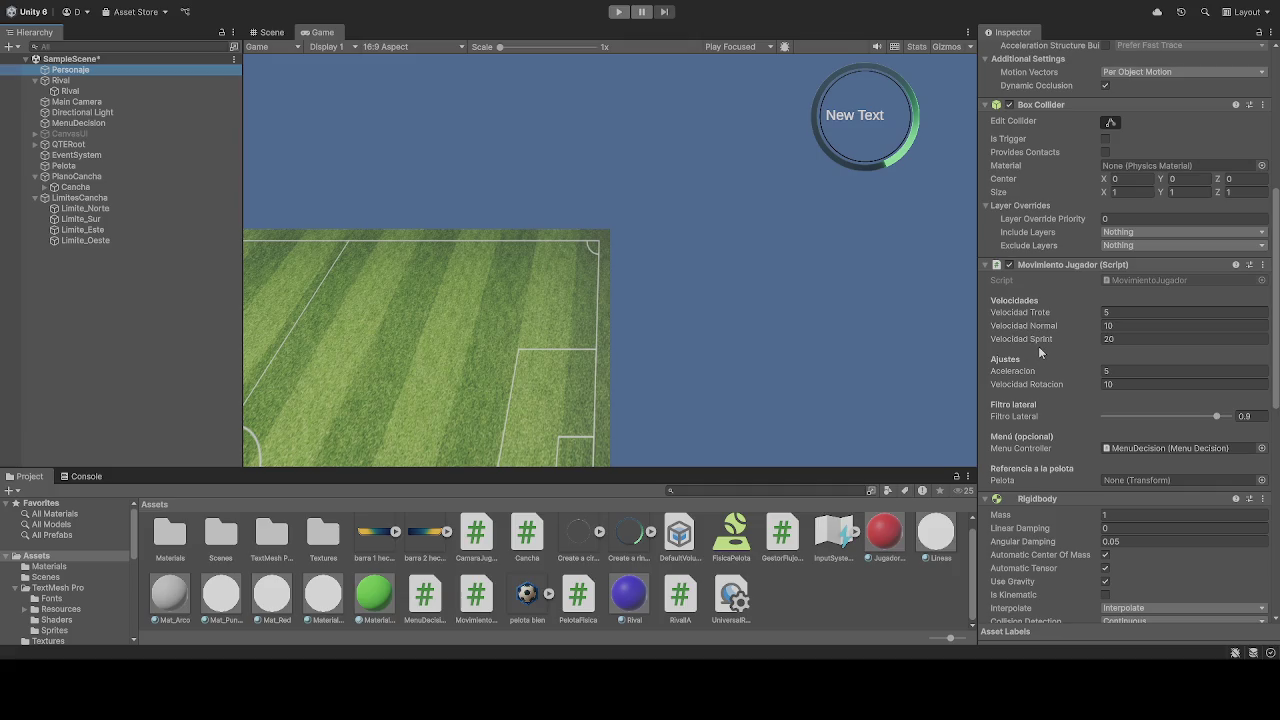
pyautogui.scroll(-3, 1036, 350)
pyautogui.scroll(2, 1042, 355)
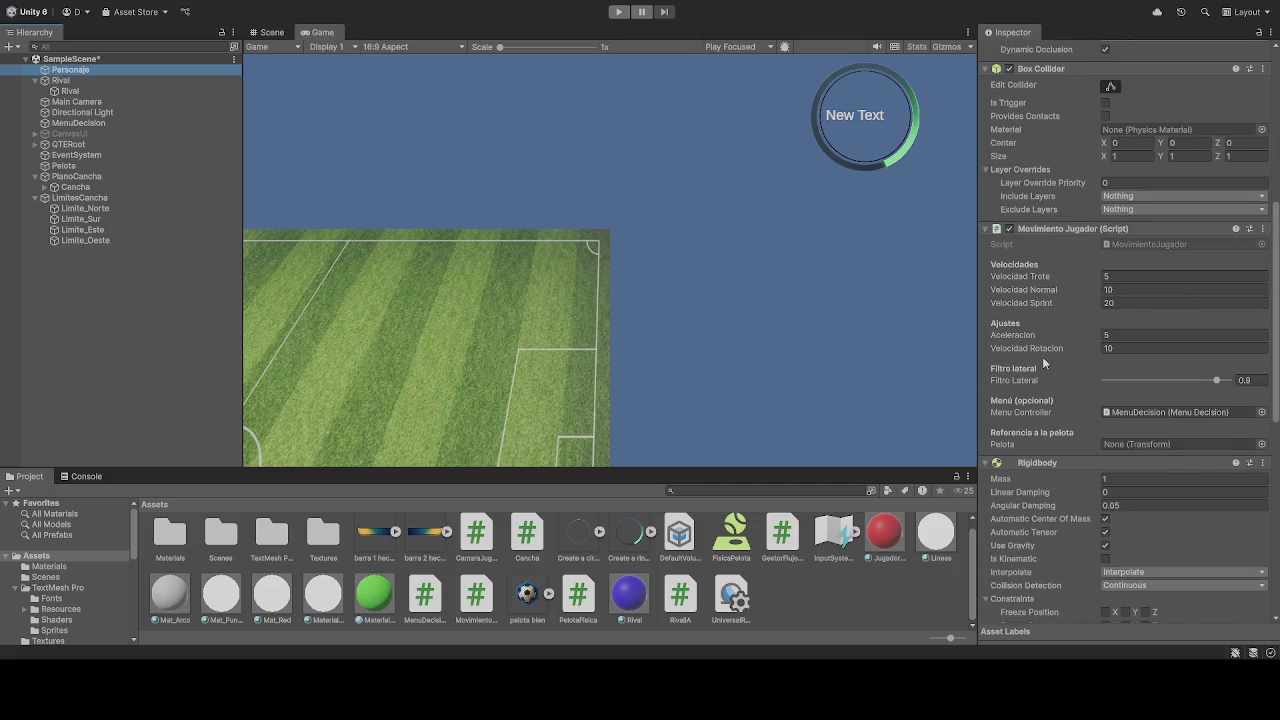
pyautogui.scroll(-5, 1042, 356)
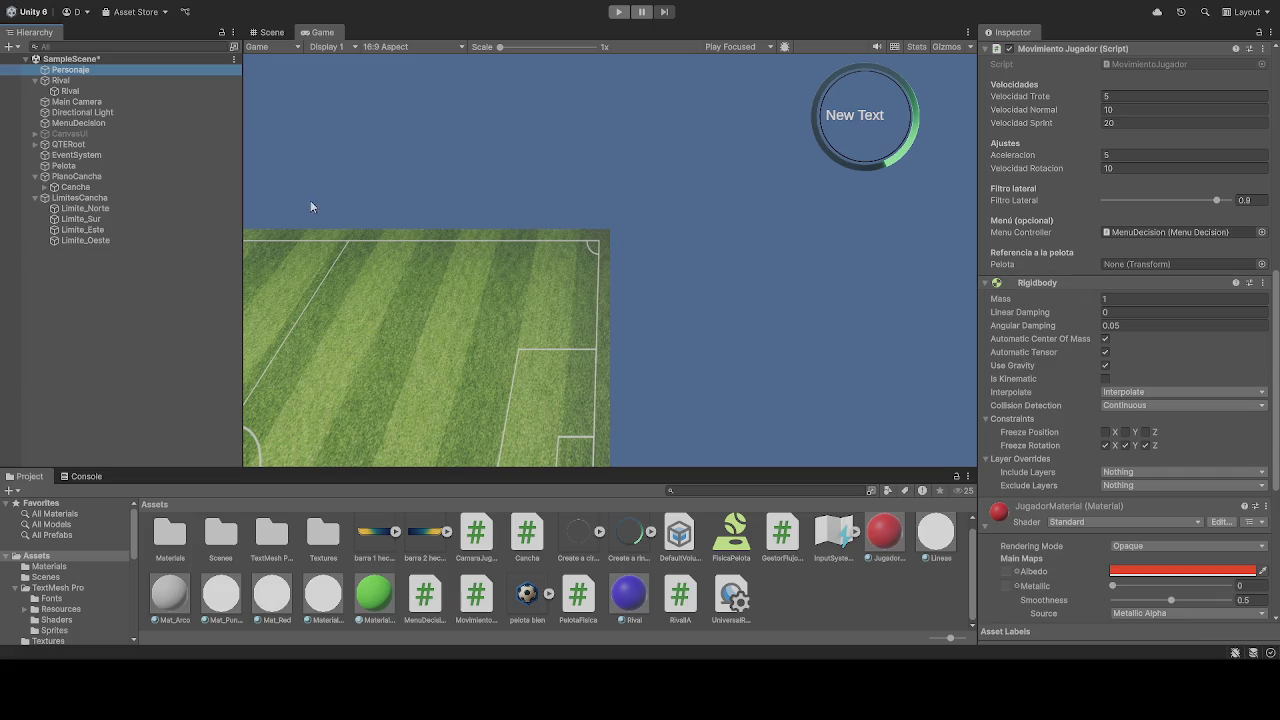
pyautogui.click(89, 92)
pyautogui.scroll(-5, 1012, 352)
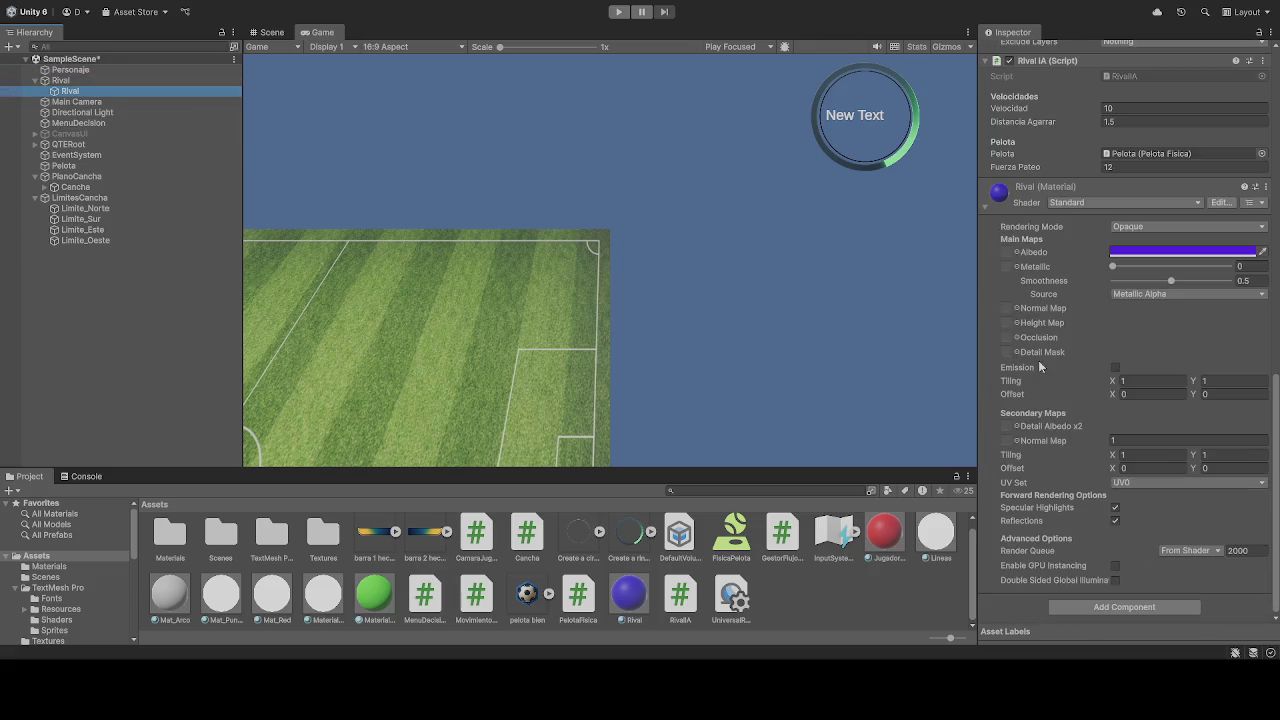
pyautogui.scroll(8, 1038, 367)
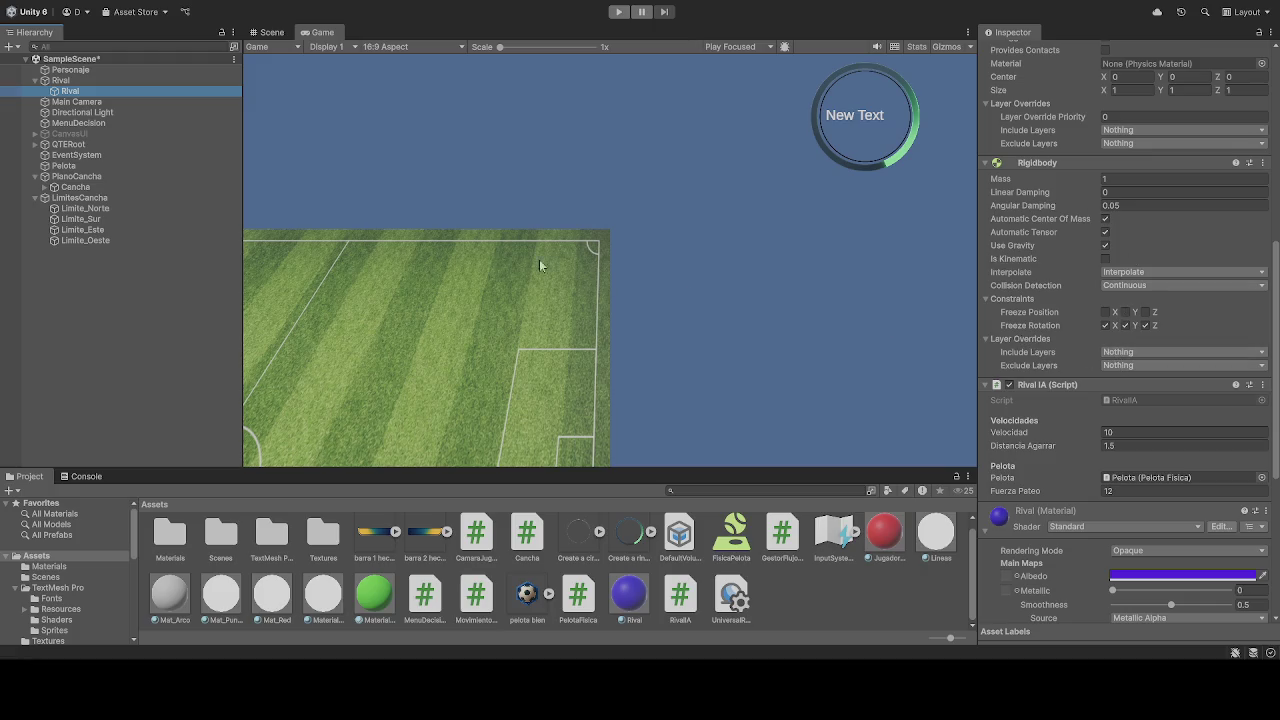
pyautogui.click(70, 70)
pyautogui.scroll(-2, 1120, 419)
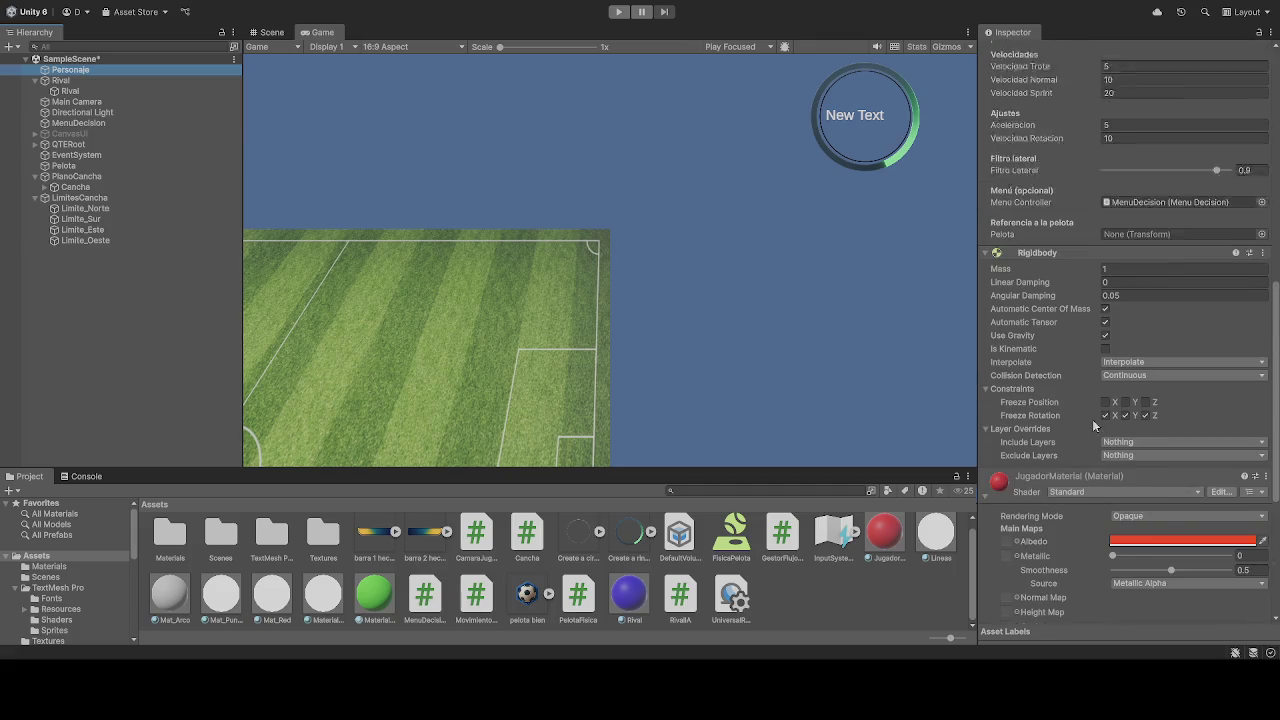
pyautogui.scroll(3, 1076, 425)
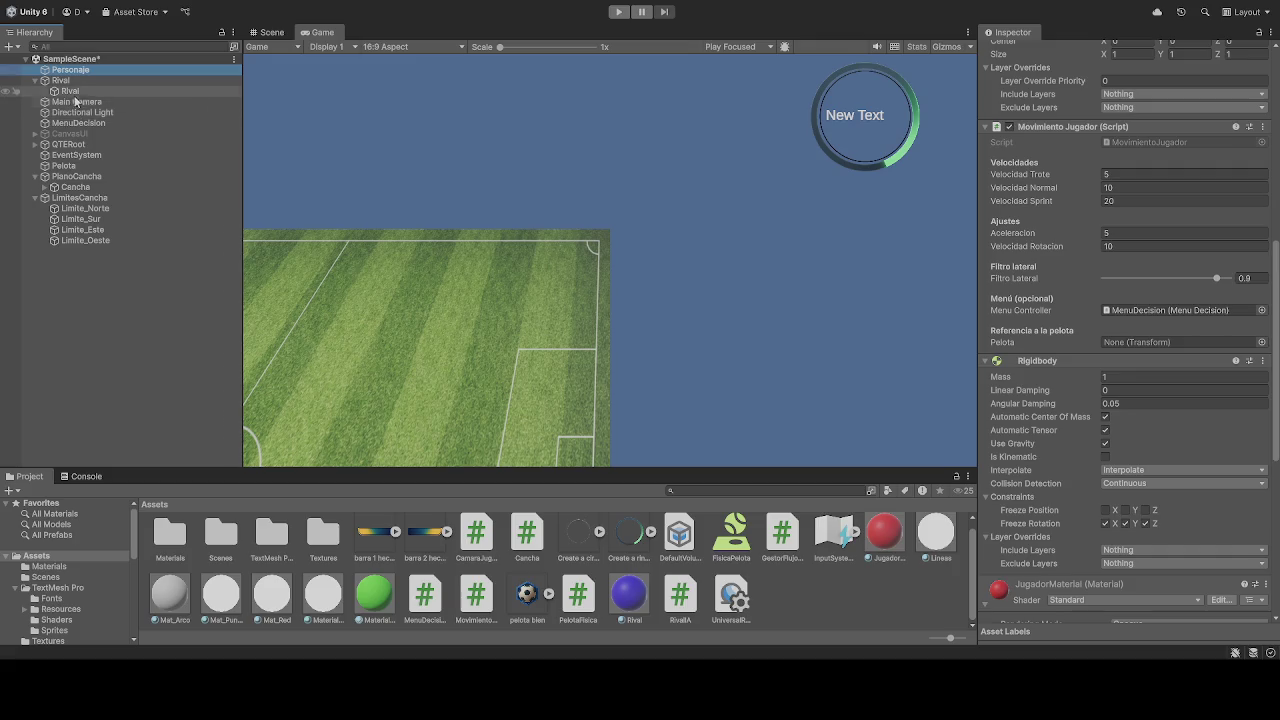
pyautogui.click(70, 91)
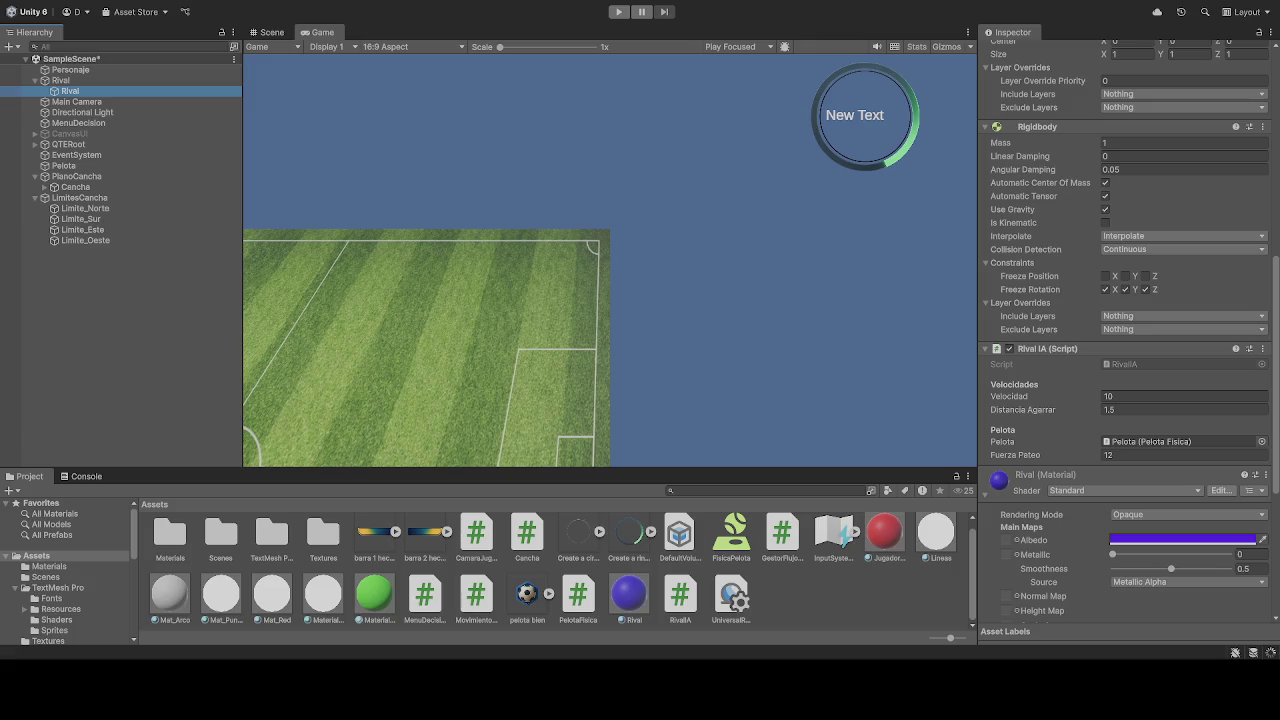
pyautogui.scroll(10, 1128, 340)
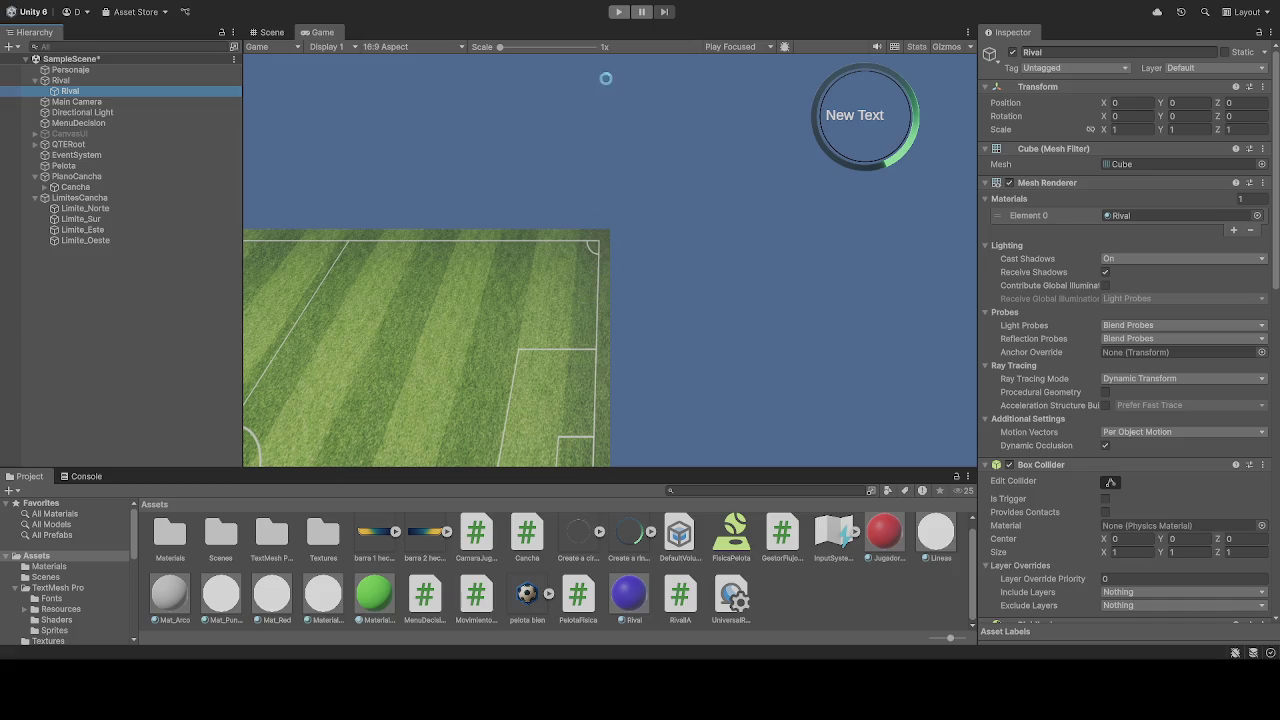
# Step: Play-test the scene until the blue Rival catches the red player near goal, then stop
pyautogui.click(618, 11)
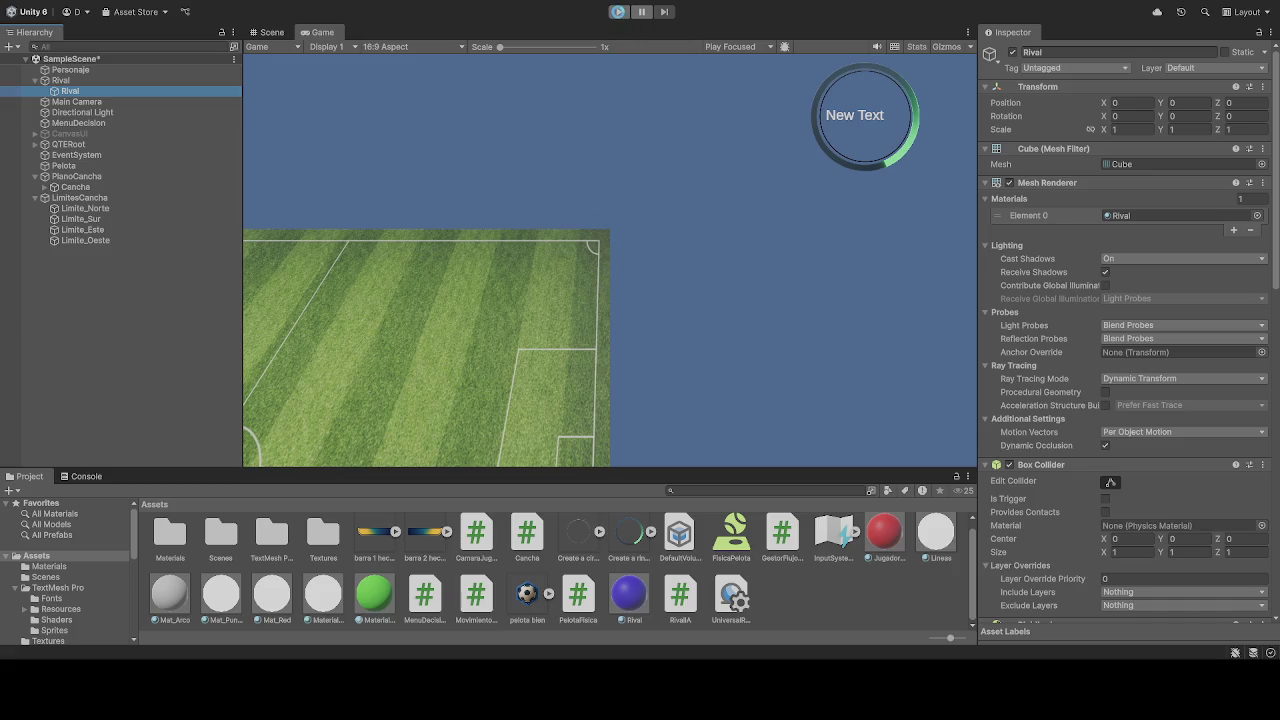
pyautogui.click(618, 12)
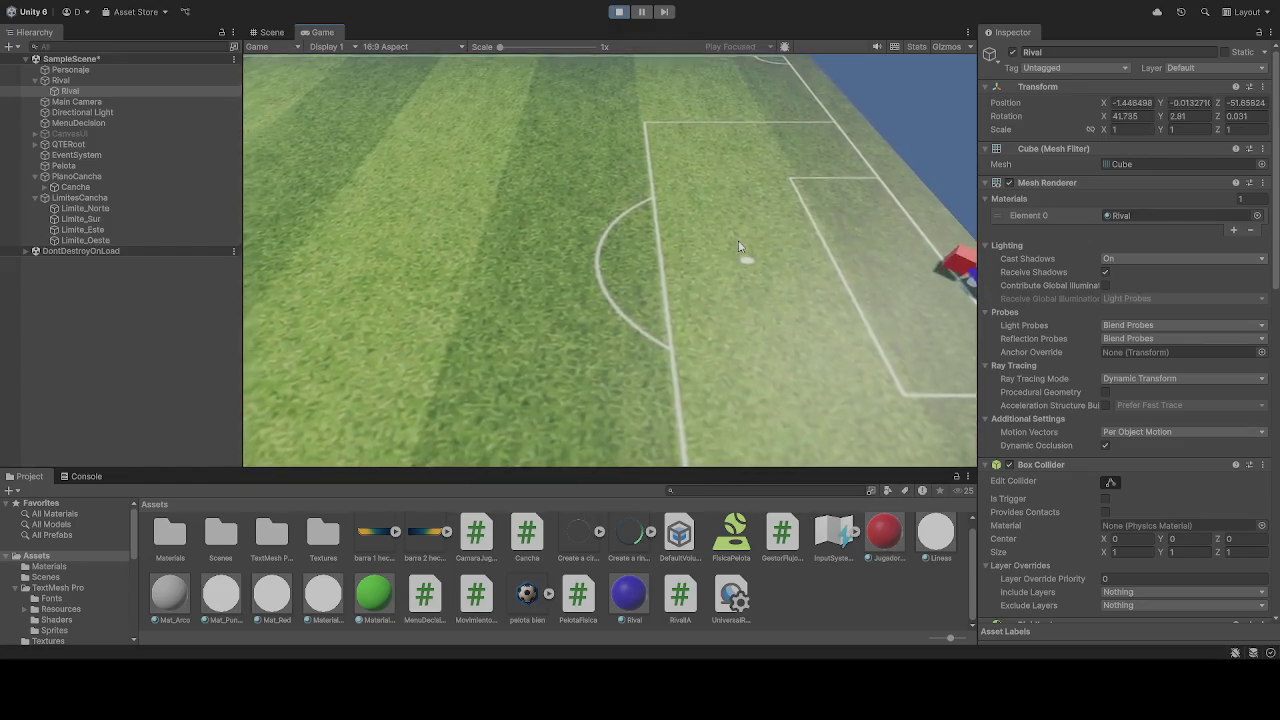
pyautogui.click(621, 15)
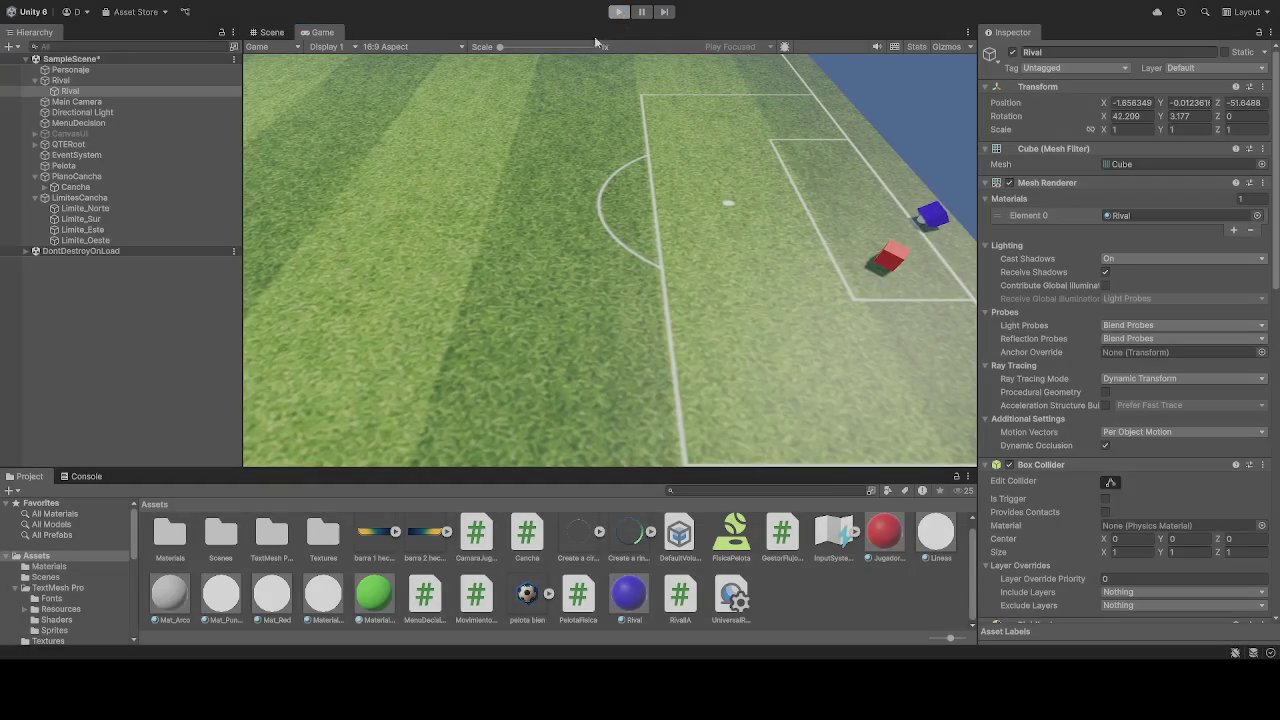
pyautogui.click(621, 15)
pyautogui.scroll(-3, 1026, 380)
pyautogui.scroll(-10, 1030, 390)
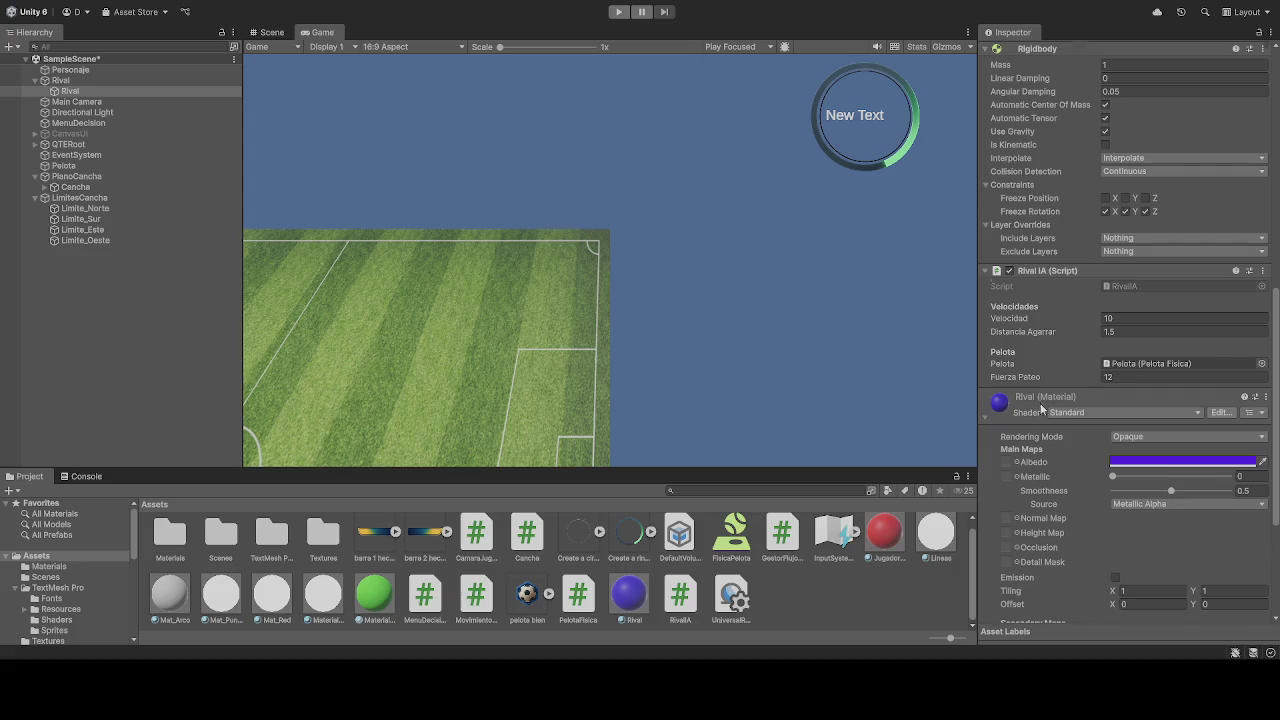
pyautogui.scroll(2, 1040, 403)
pyautogui.scroll(-3, 1042, 408)
pyautogui.scroll(-5, 1043, 410)
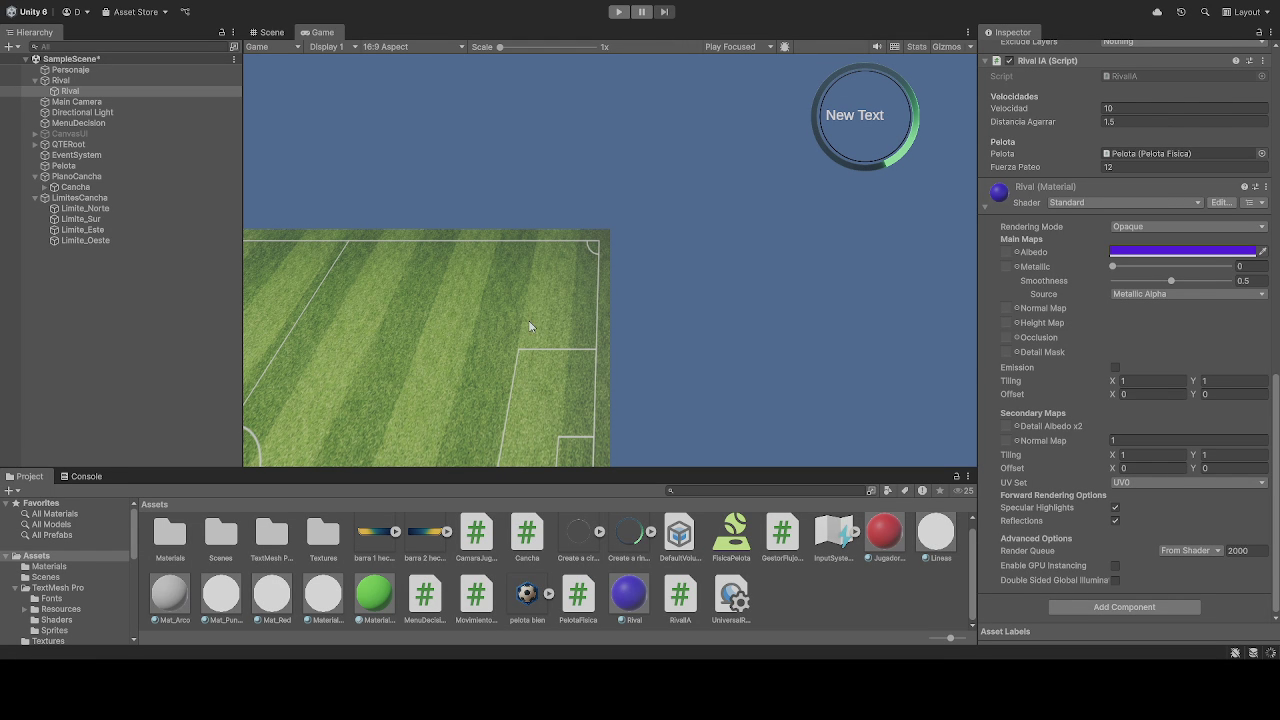
pyautogui.click(619, 11)
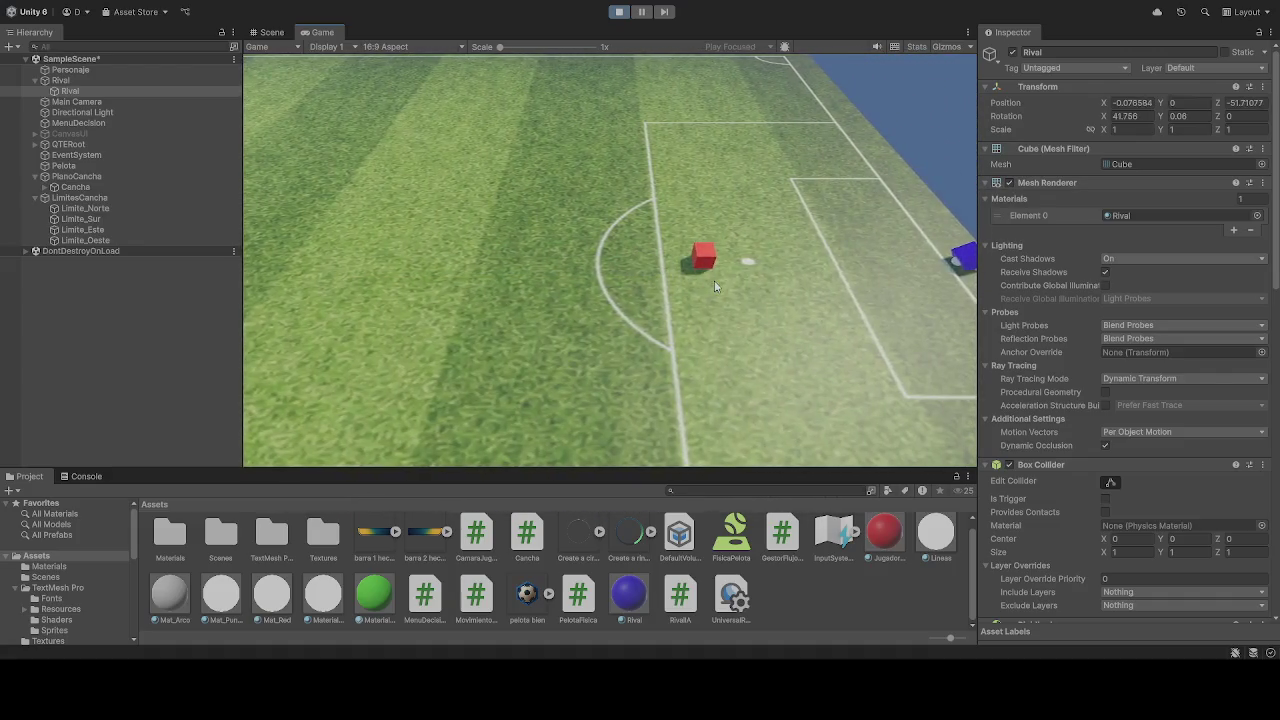
pyautogui.click(619, 11)
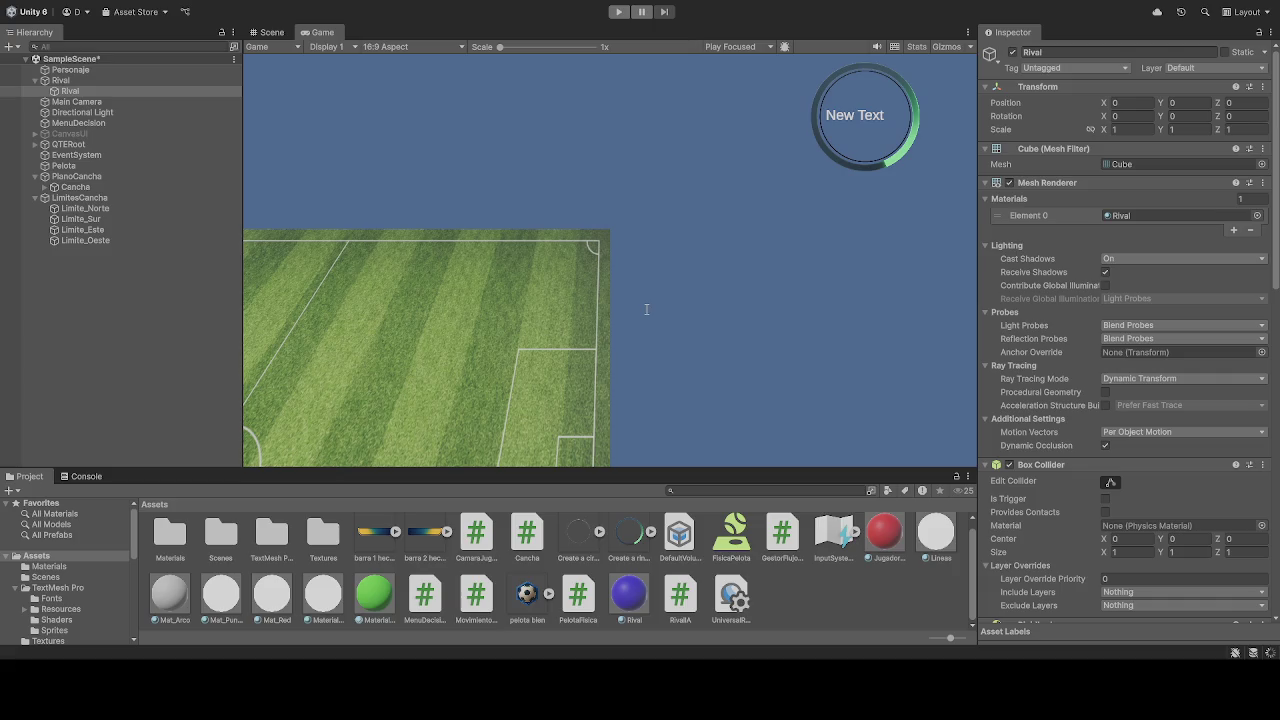
# Step: Start Play mode to watch the blue Rival approach the red player
pyautogui.click(618, 11)
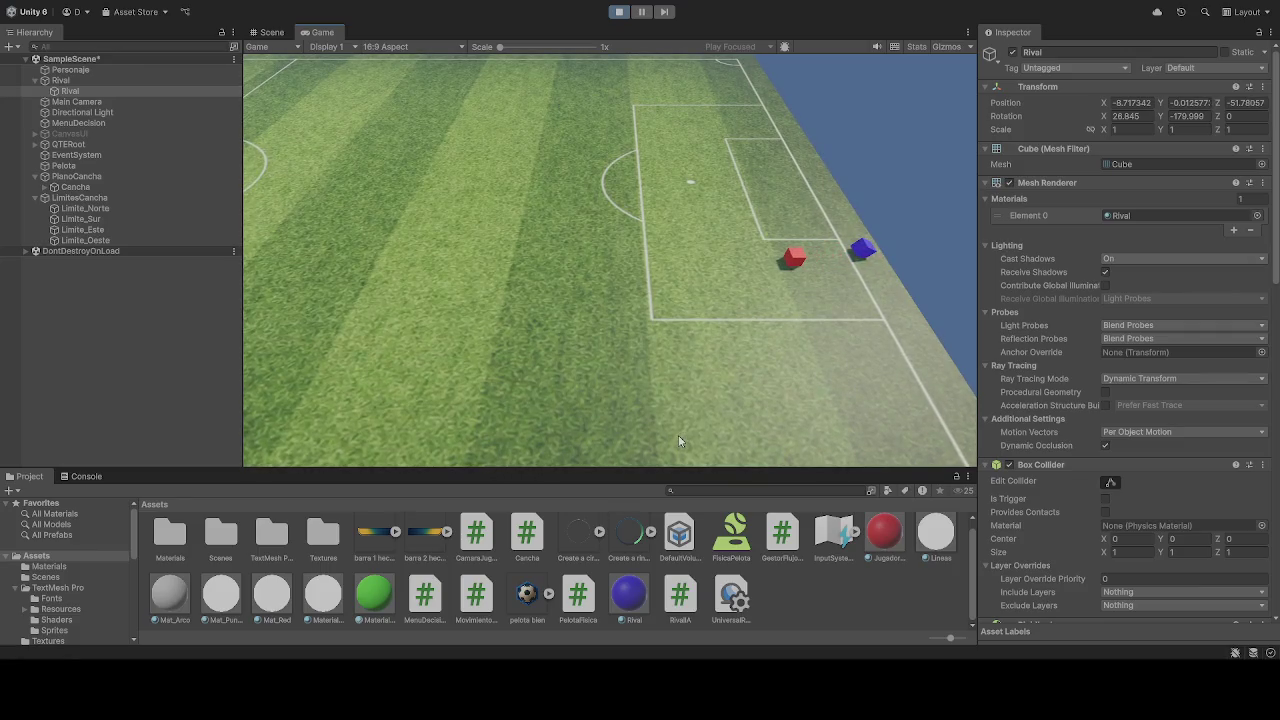
# Step: Restart the game three times to watch the Rival's behaviour, ending the last run with Ctrl+P
pyautogui.click(620, 12)
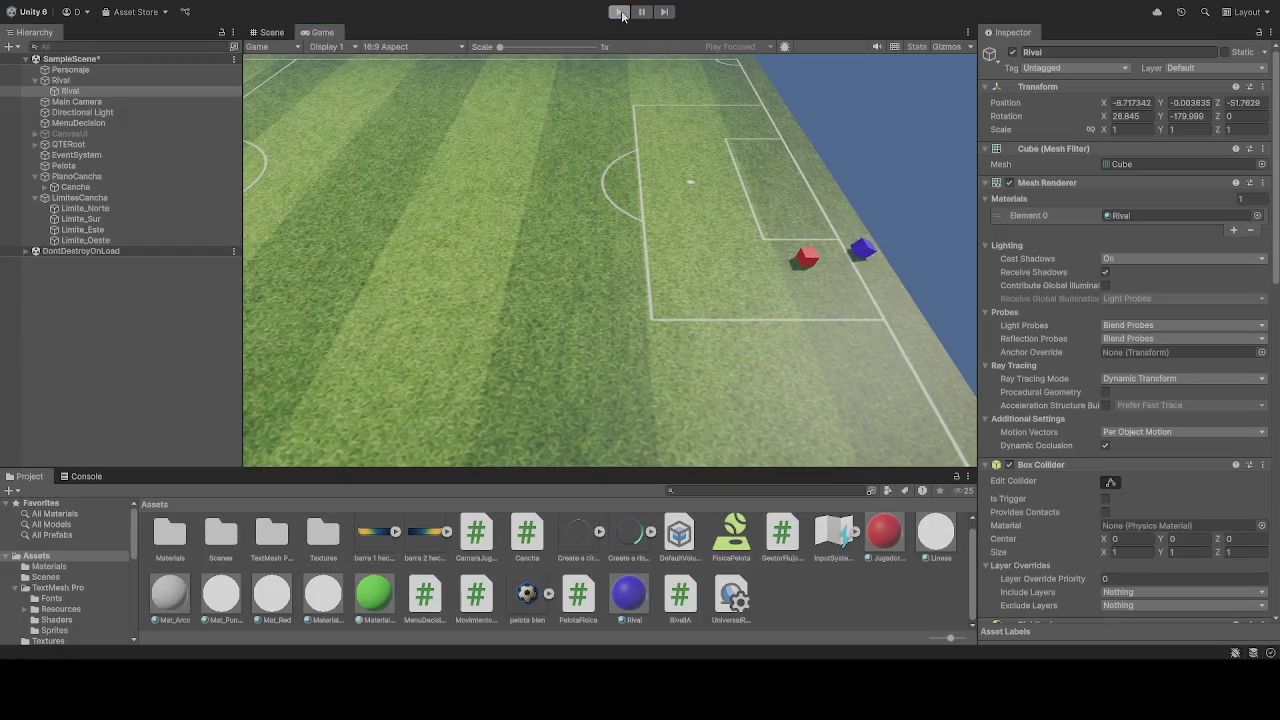
pyautogui.click(620, 12)
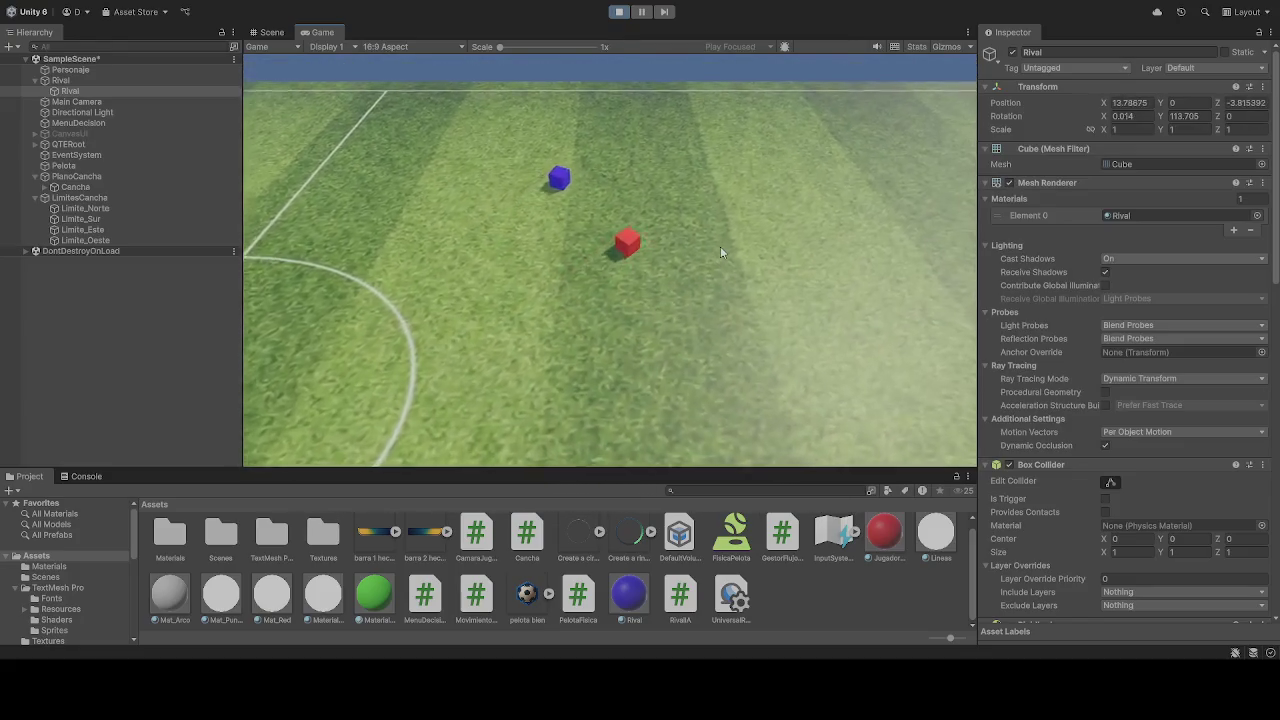
pyautogui.click(618, 11)
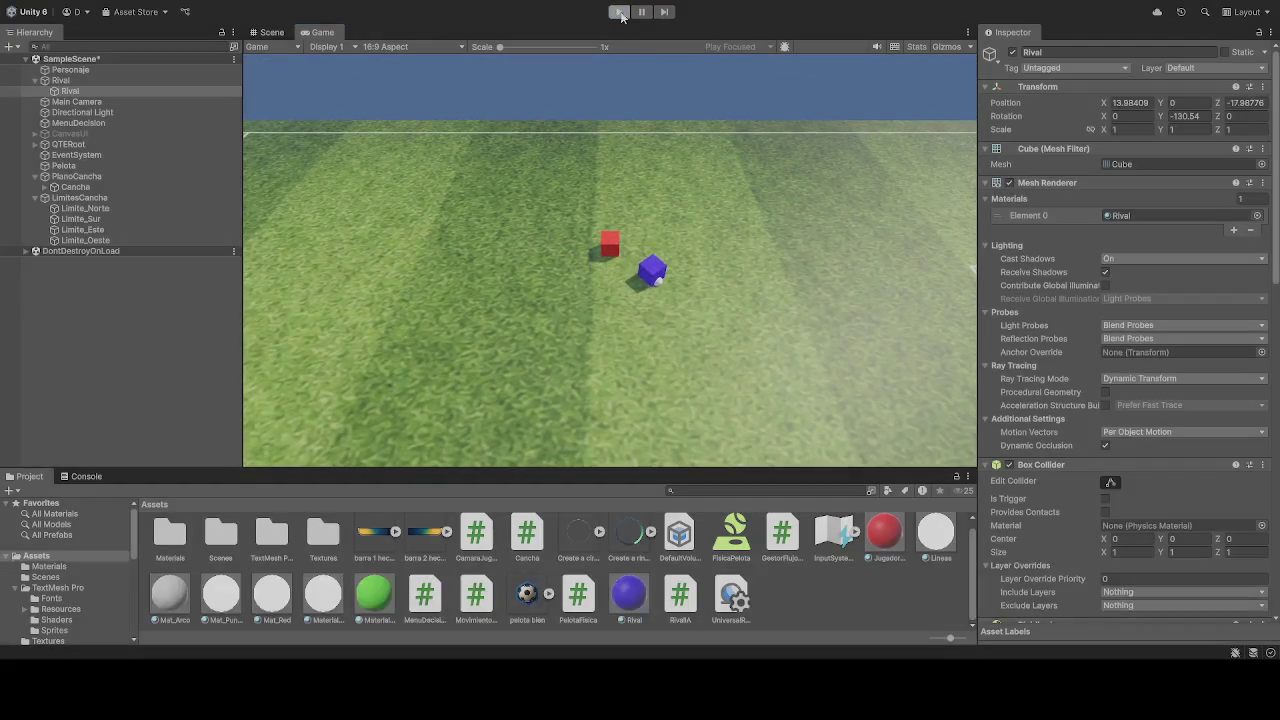
pyautogui.click(618, 11)
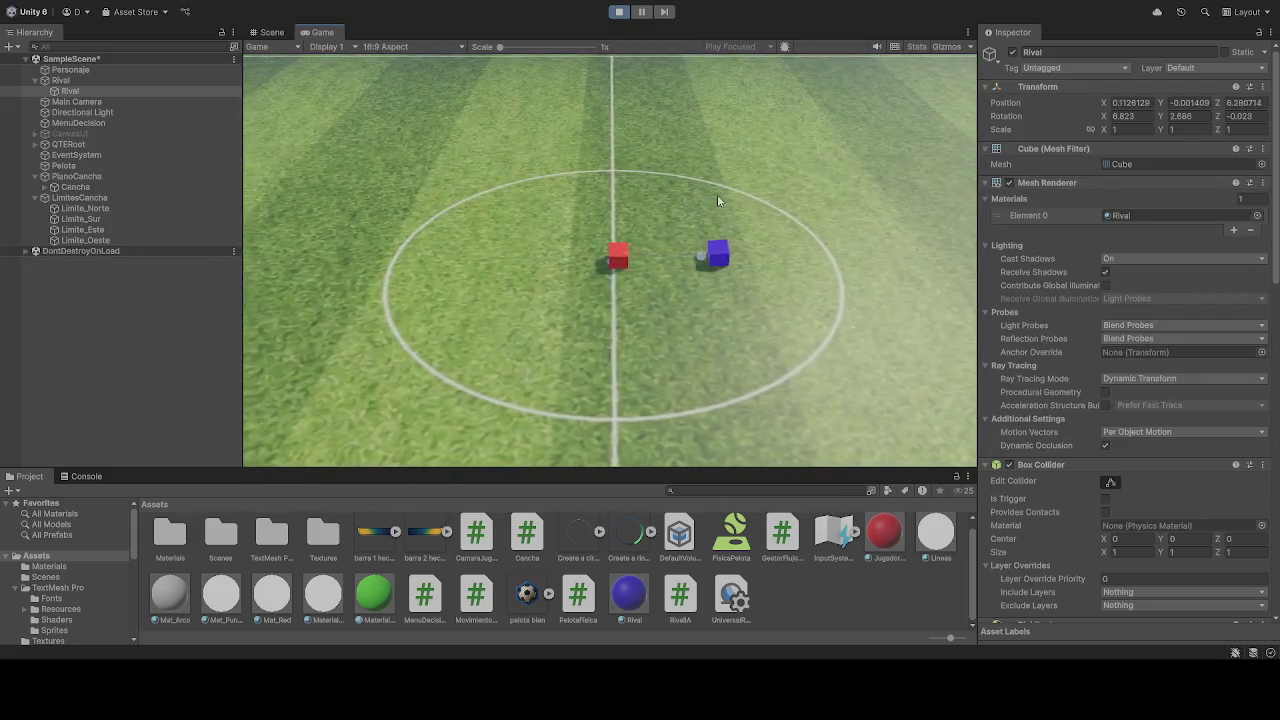
pyautogui.click(617, 12)
pyautogui.click(617, 12)
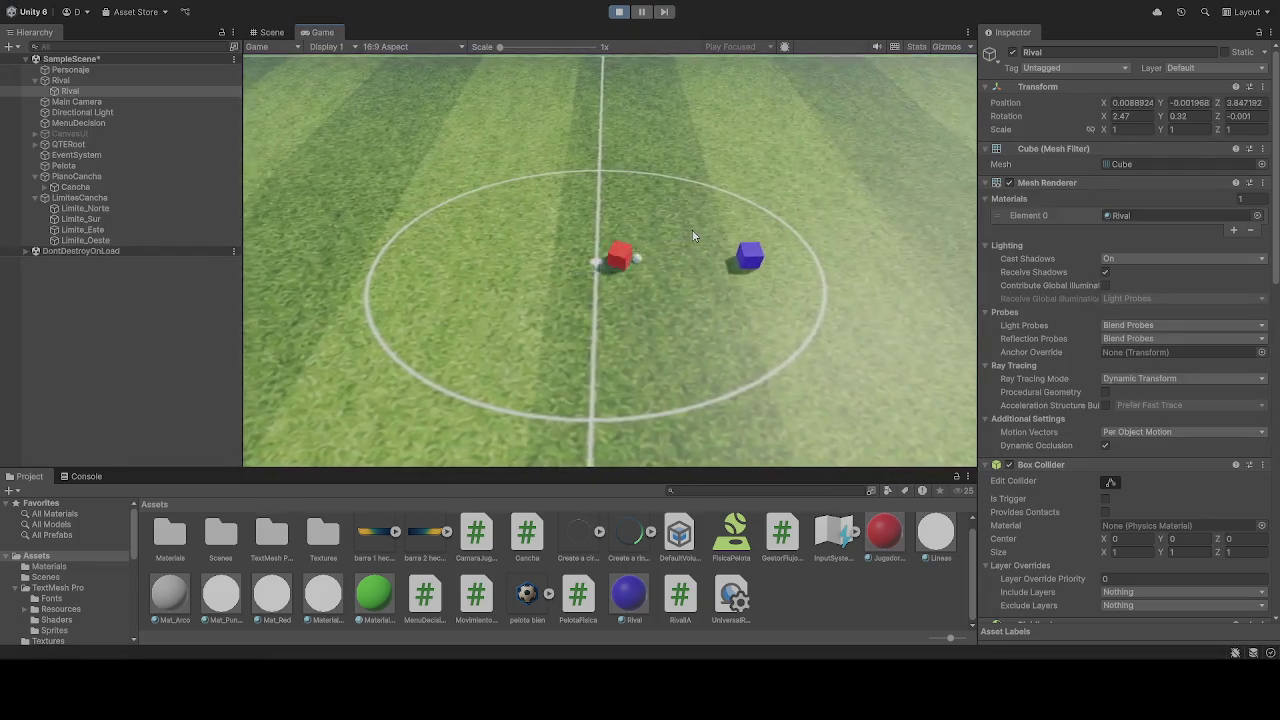
pyautogui.hotkey('ctrl', 'p')
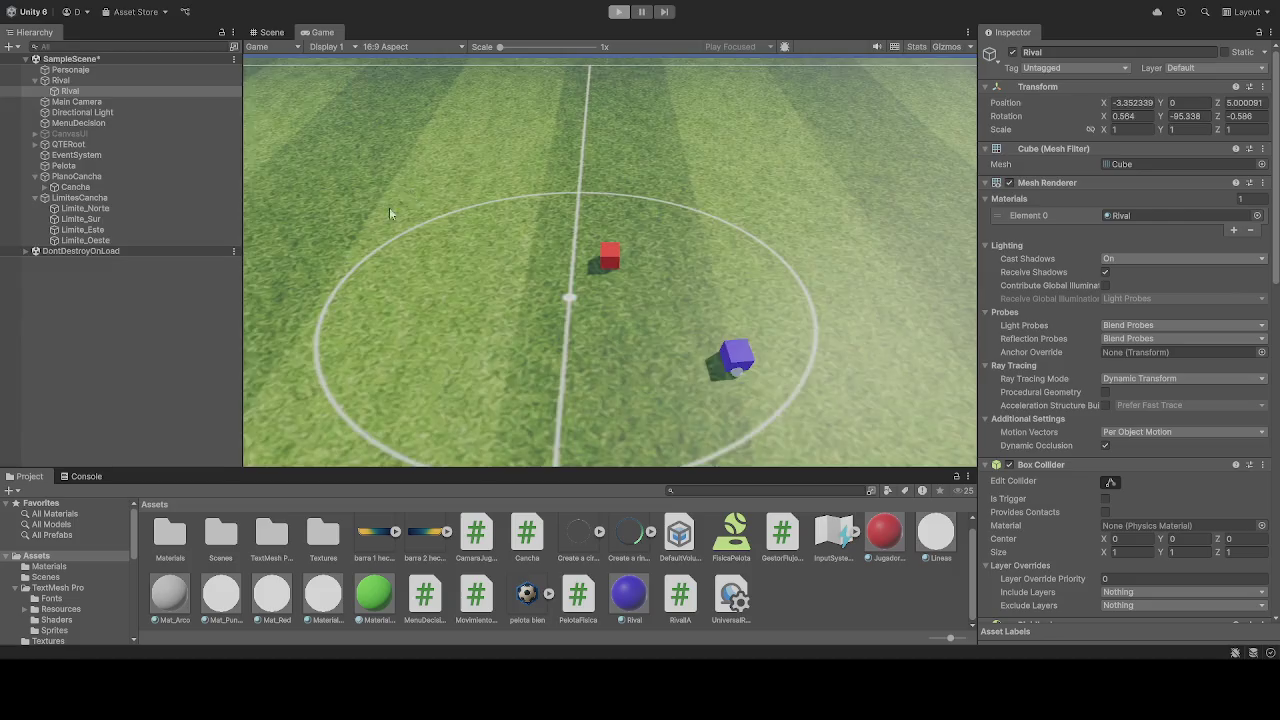
# Step: Inspect the Pelota ball and the Rival cube components in the Inspector
pyautogui.click(84, 166)
pyautogui.scroll(-3, 1020, 390)
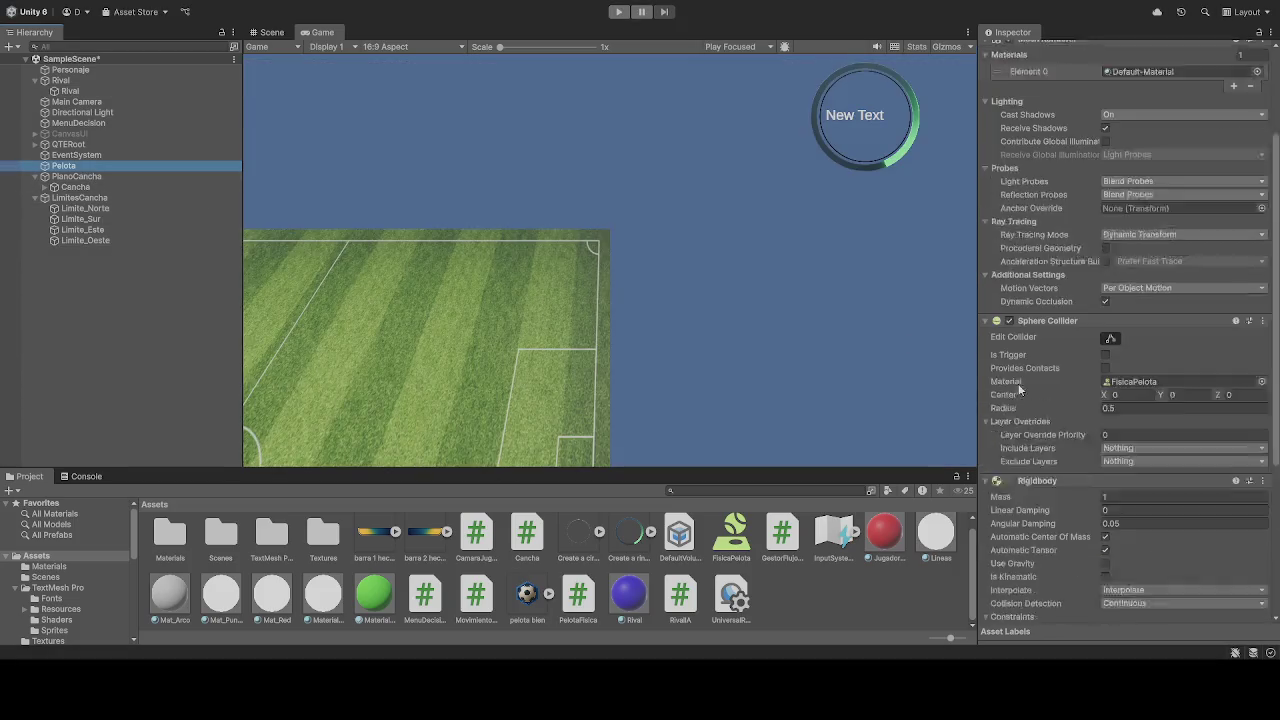
pyautogui.scroll(-5, 1020, 392)
pyautogui.scroll(3, 1035, 433)
pyautogui.scroll(-3, 1035, 435)
pyautogui.scroll(4, 1034, 444)
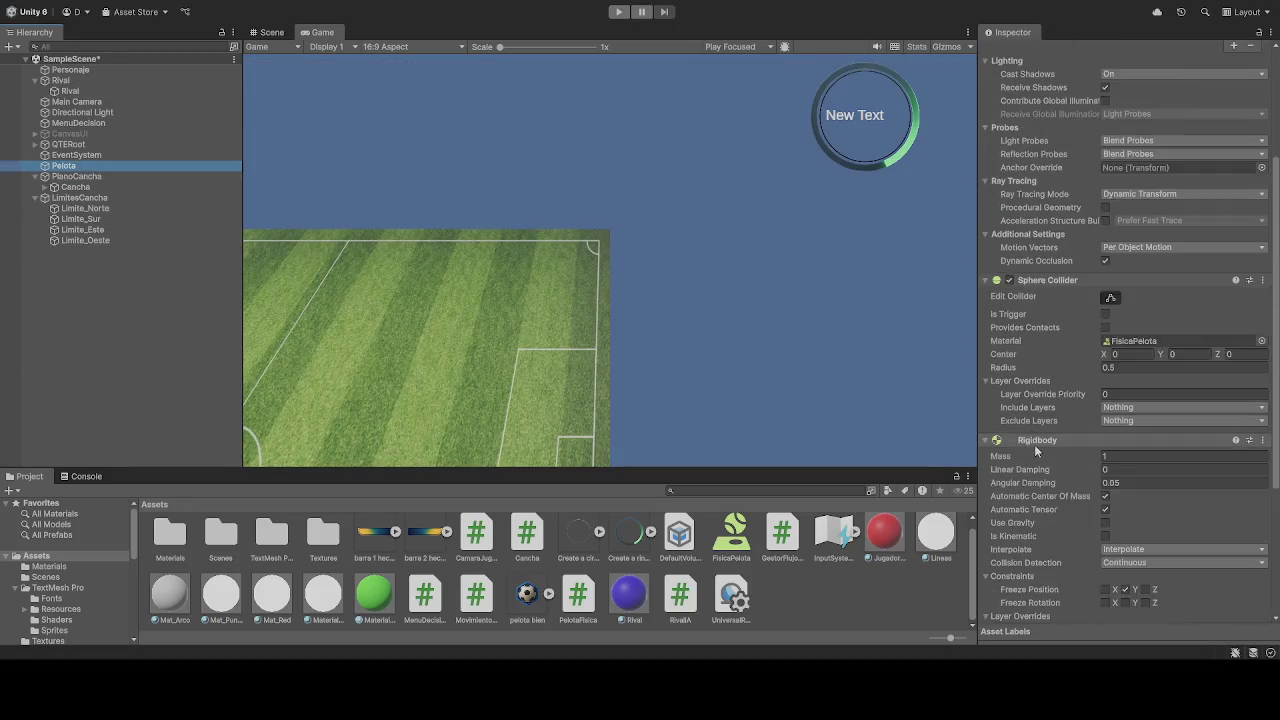
pyautogui.scroll(5, 1034, 444)
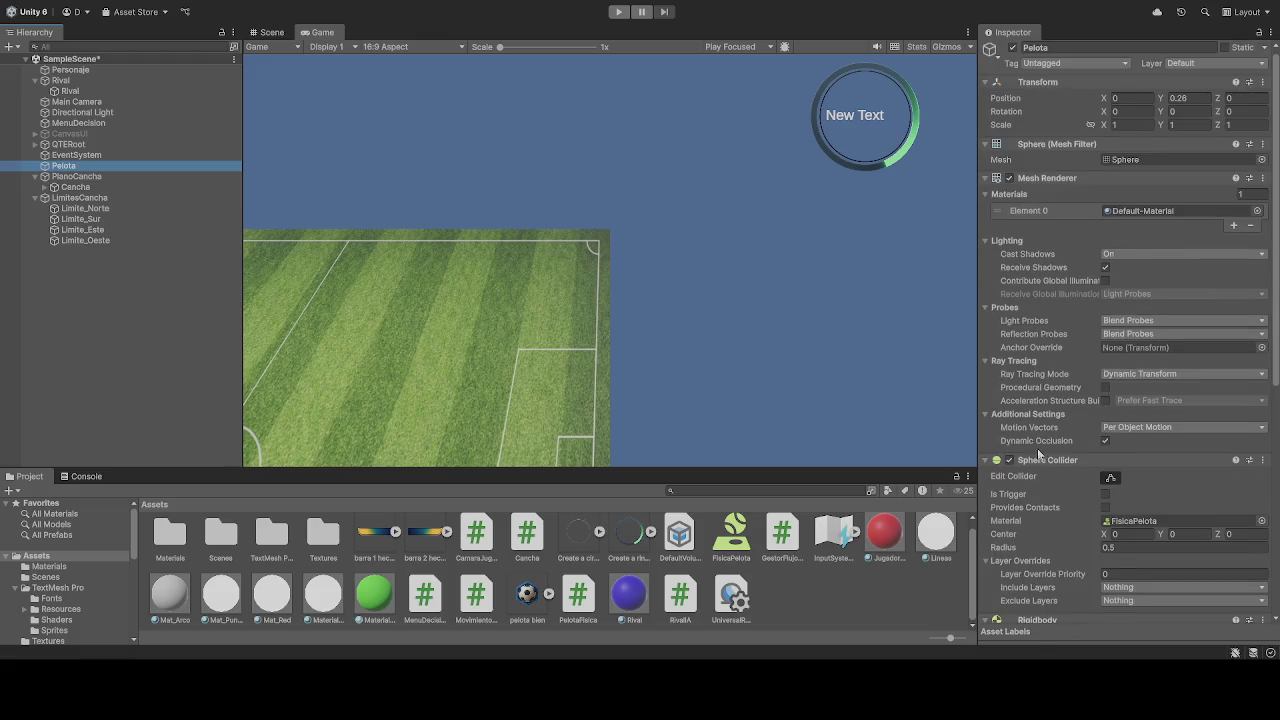
pyautogui.click(72, 91)
# Step: Drag Pelota into Personaje's Movimiento Jugador Pelota field and start Play mode
pyautogui.click(84, 72)
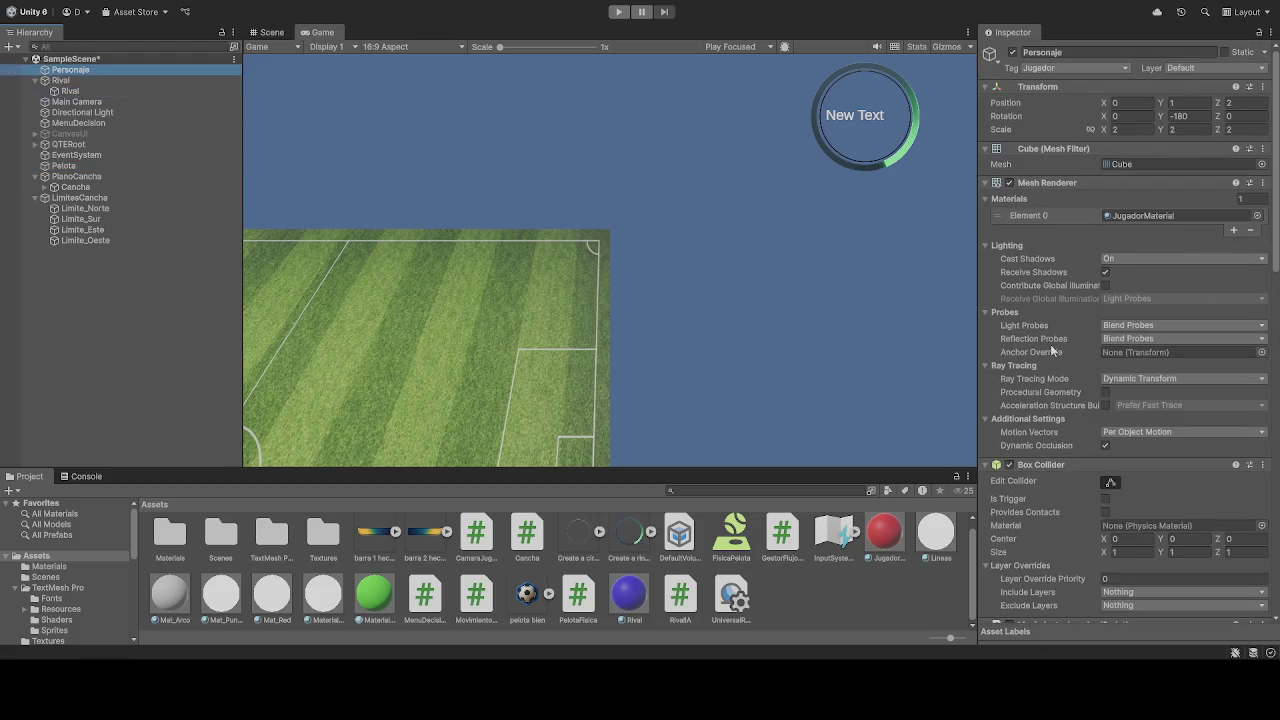
pyautogui.scroll(-10, 1038, 374)
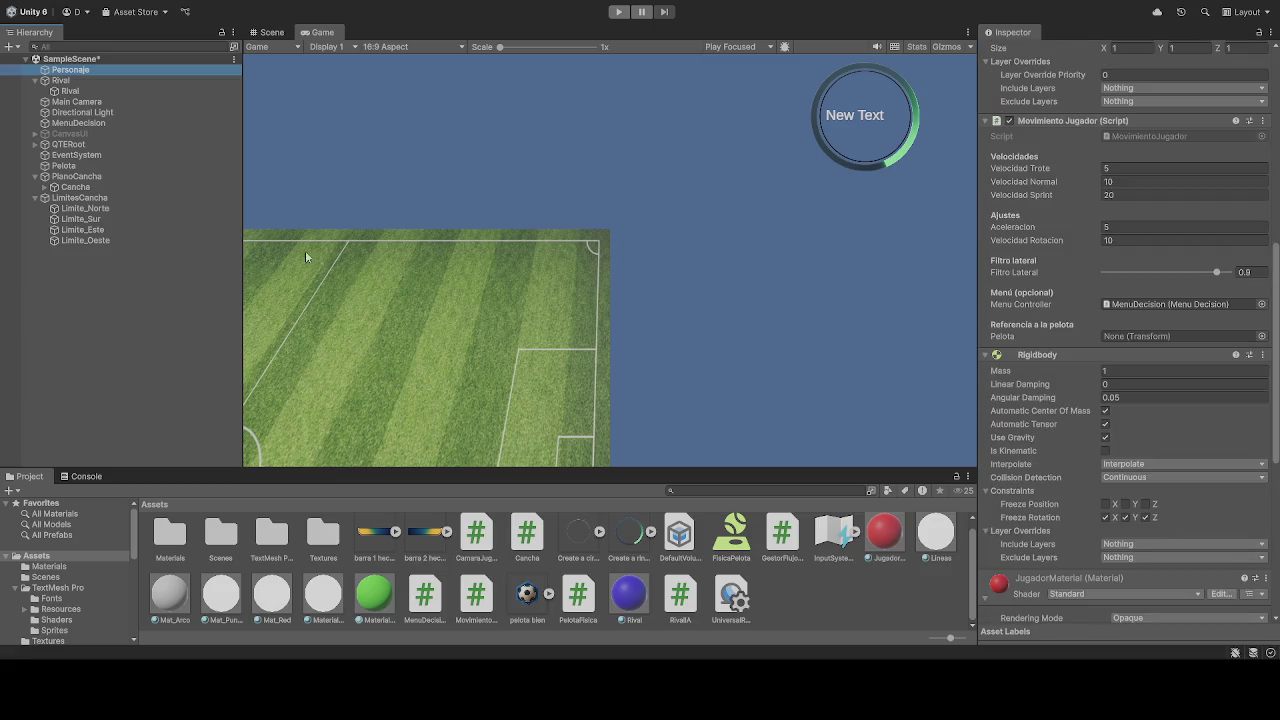
pyautogui.click(888, 289)
pyautogui.moveTo(888, 289)
pyautogui.mouseDown()
pyautogui.moveTo(1131, 363)
pyautogui.moveTo(1134, 337)
pyautogui.mouseUp()
pyautogui.click(620, 12)
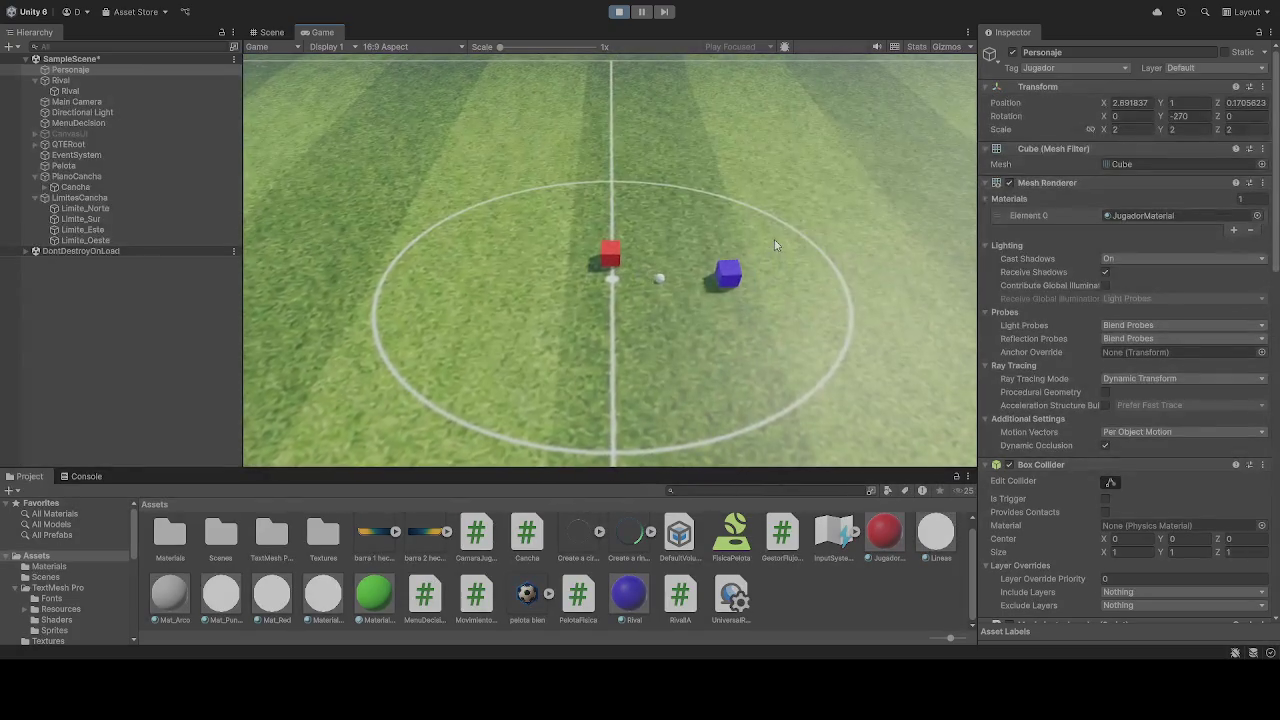
# Step: Stop Play mode and clear Personaje's Movimiento Jugador Pelota reference to None (Transform)
pyautogui.click(619, 12)
pyautogui.scroll(-5, 1145, 467)
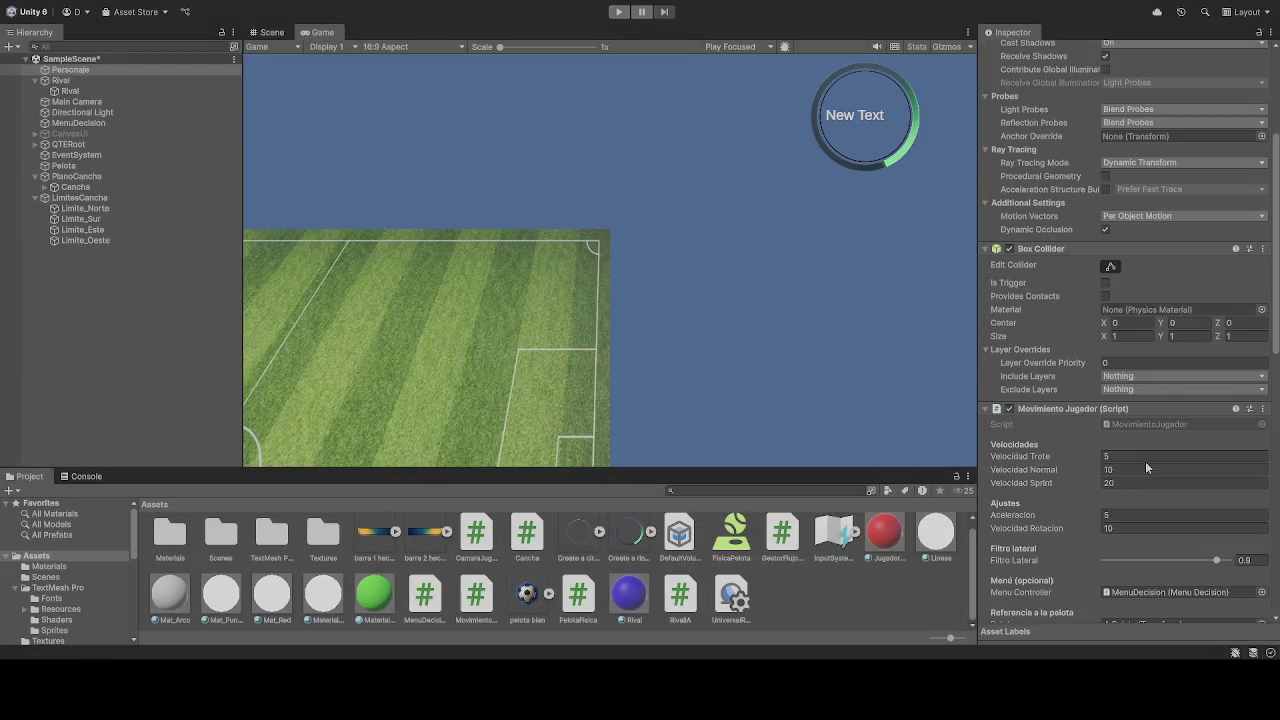
pyautogui.scroll(-4, 1140, 462)
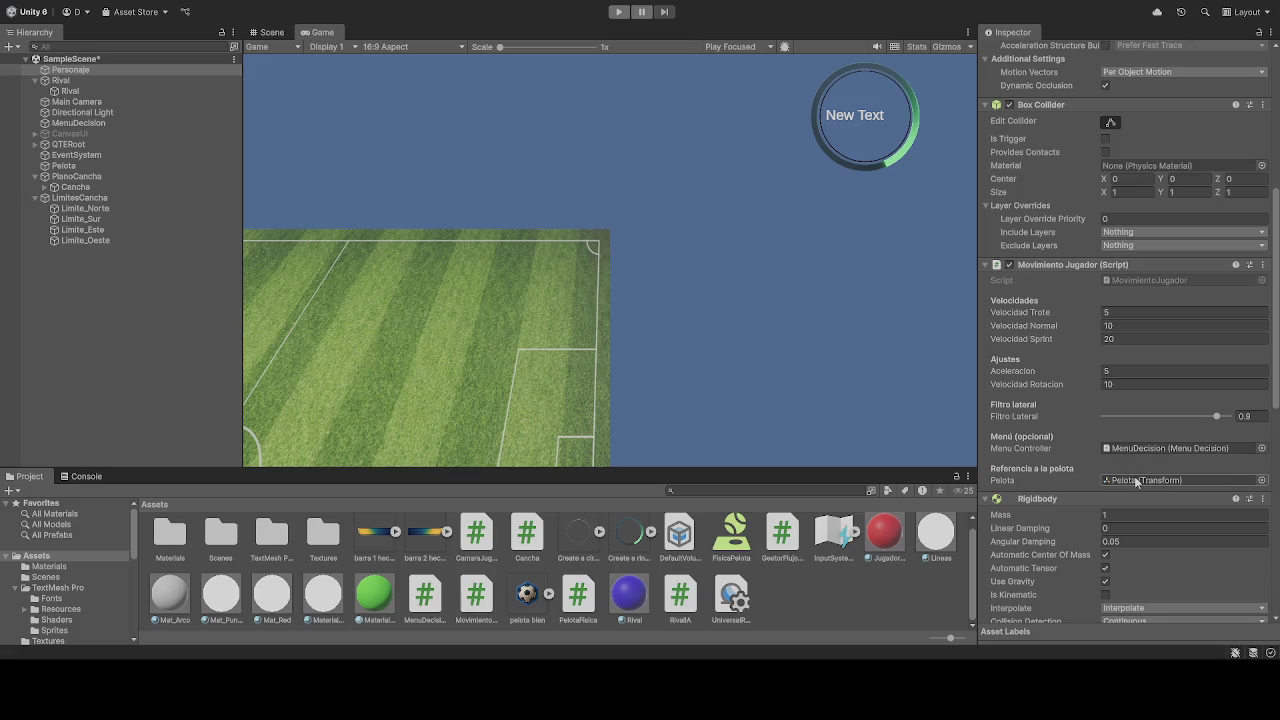
pyautogui.click(1136, 481)
pyautogui.press('Delete')
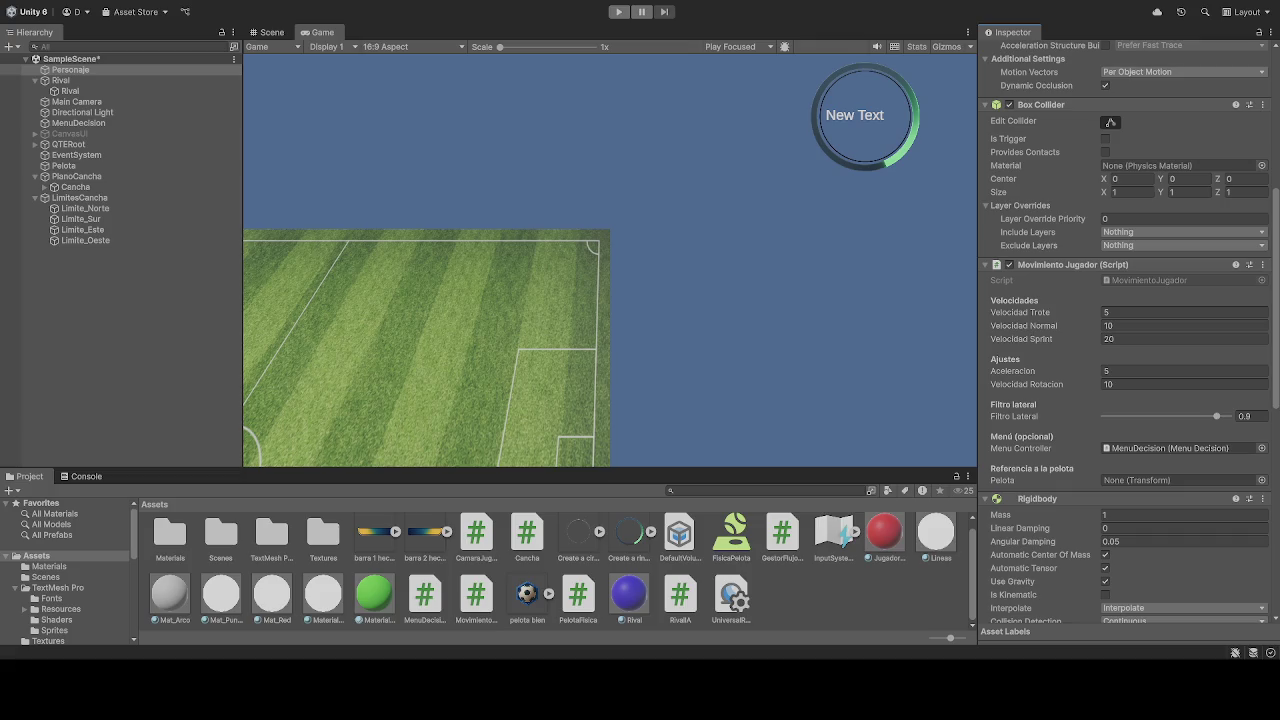
pyautogui.click(1180, 480)
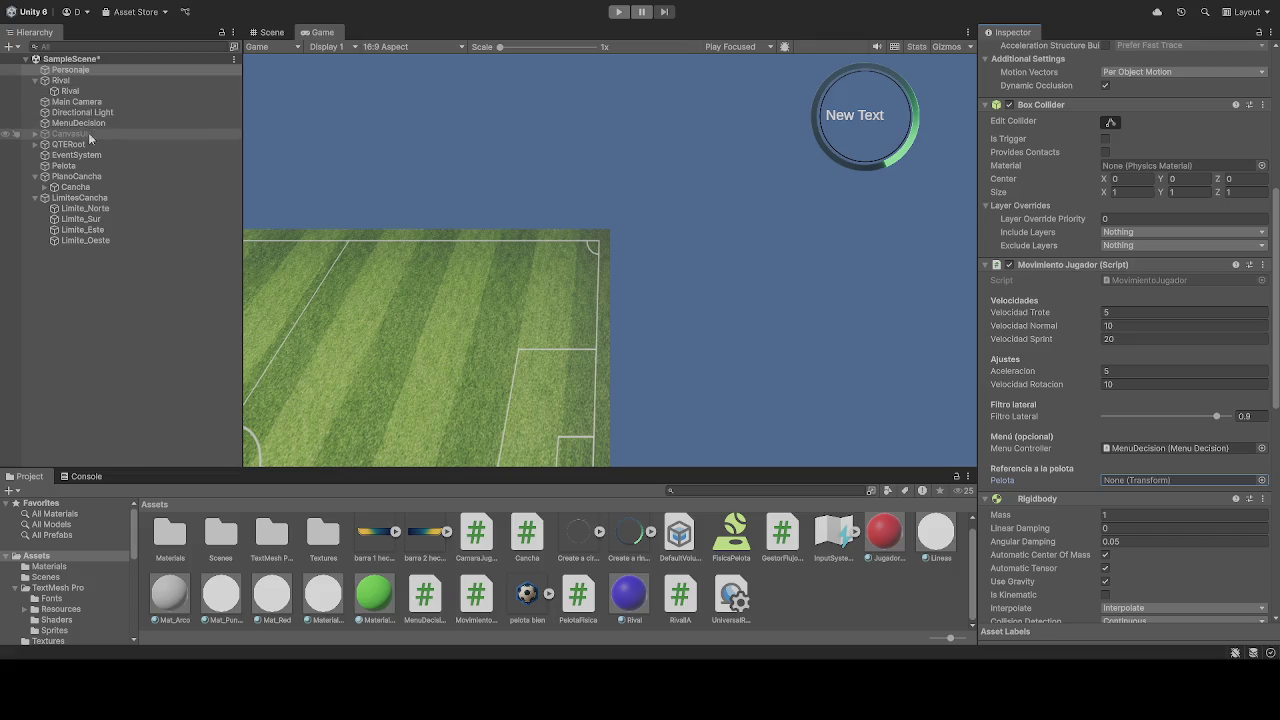
# Step: Add a new 'Pelota' tag, tag the Pelota ball with it, and start Play mode
pyautogui.click(64, 165)
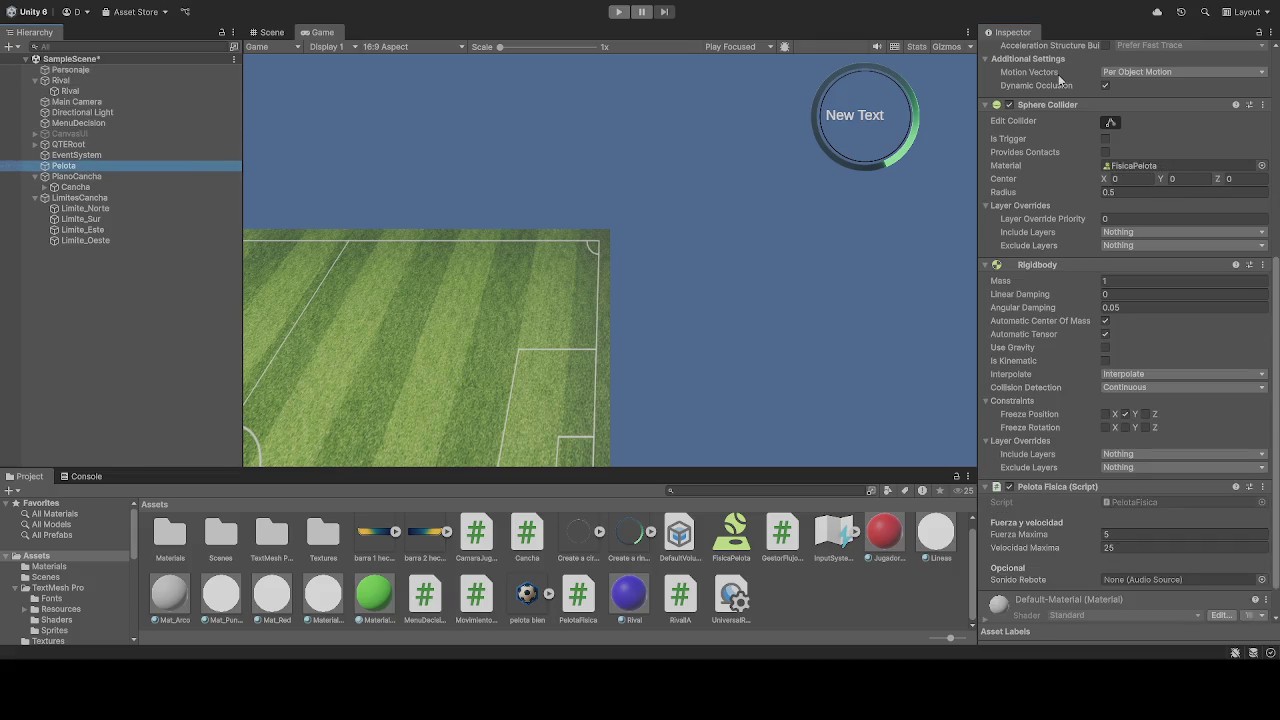
pyautogui.scroll(5, 1062, 113)
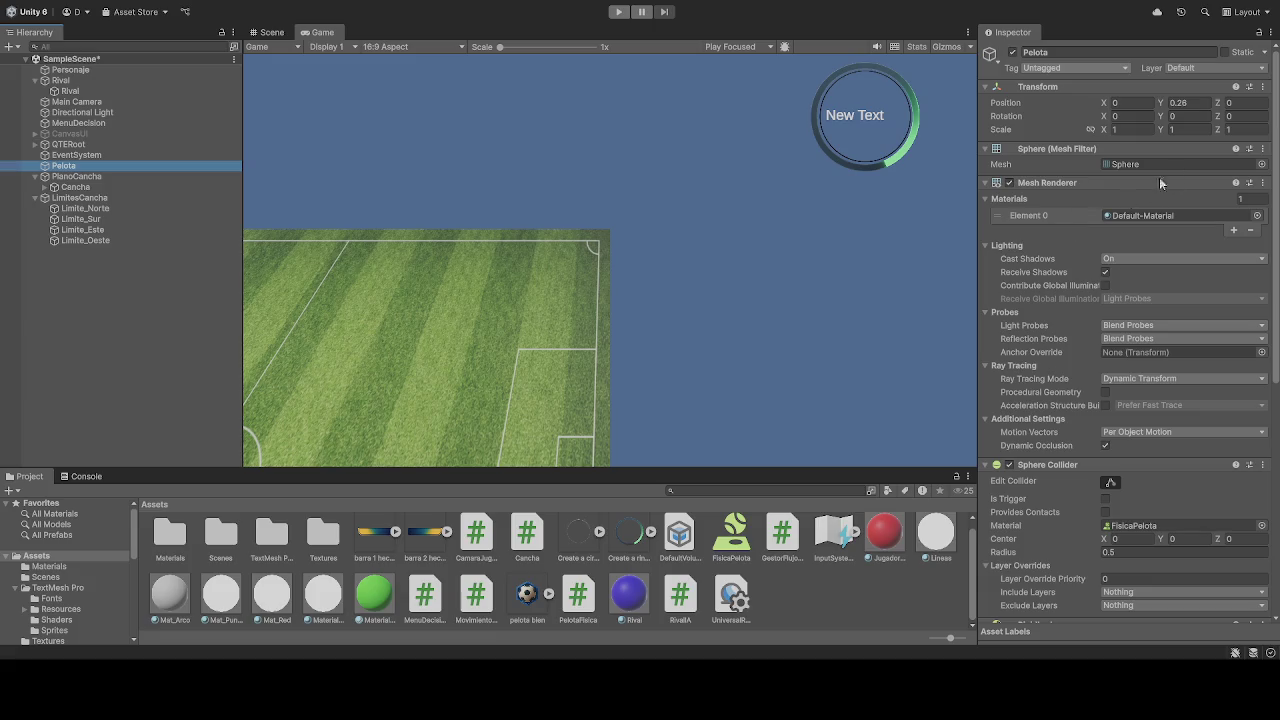
pyautogui.click(1076, 221)
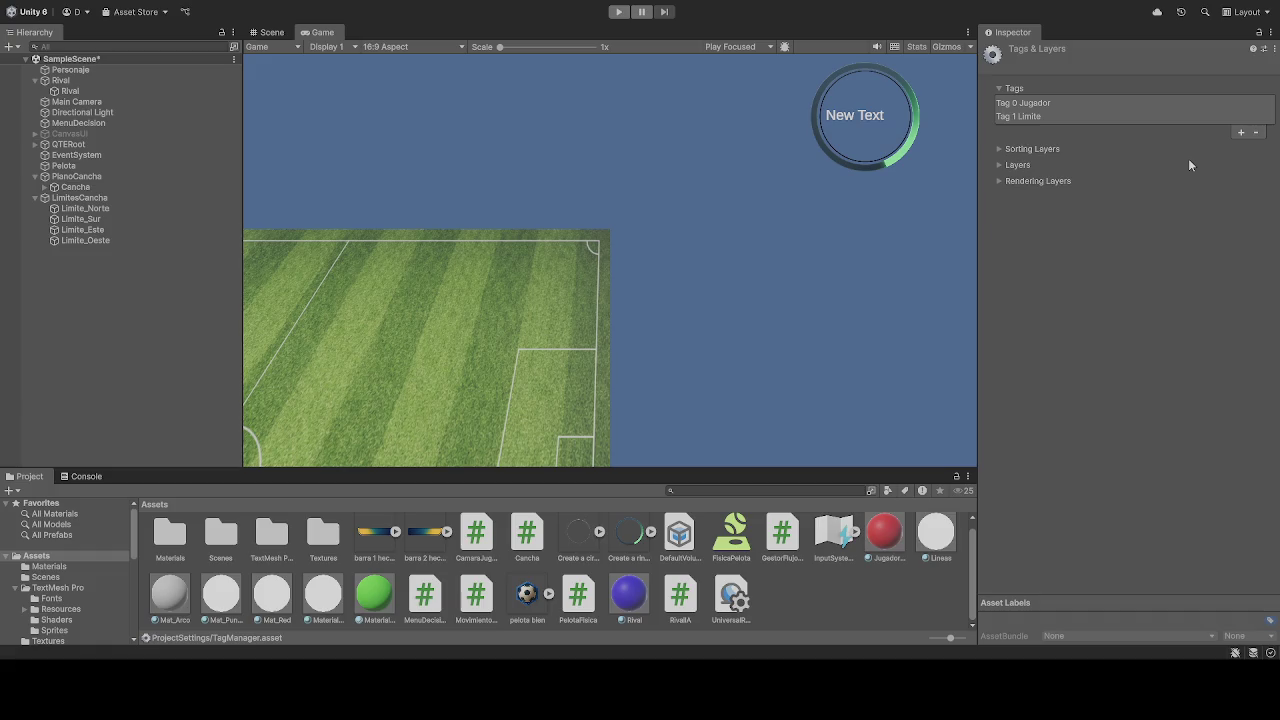
pyautogui.click(1039, 128)
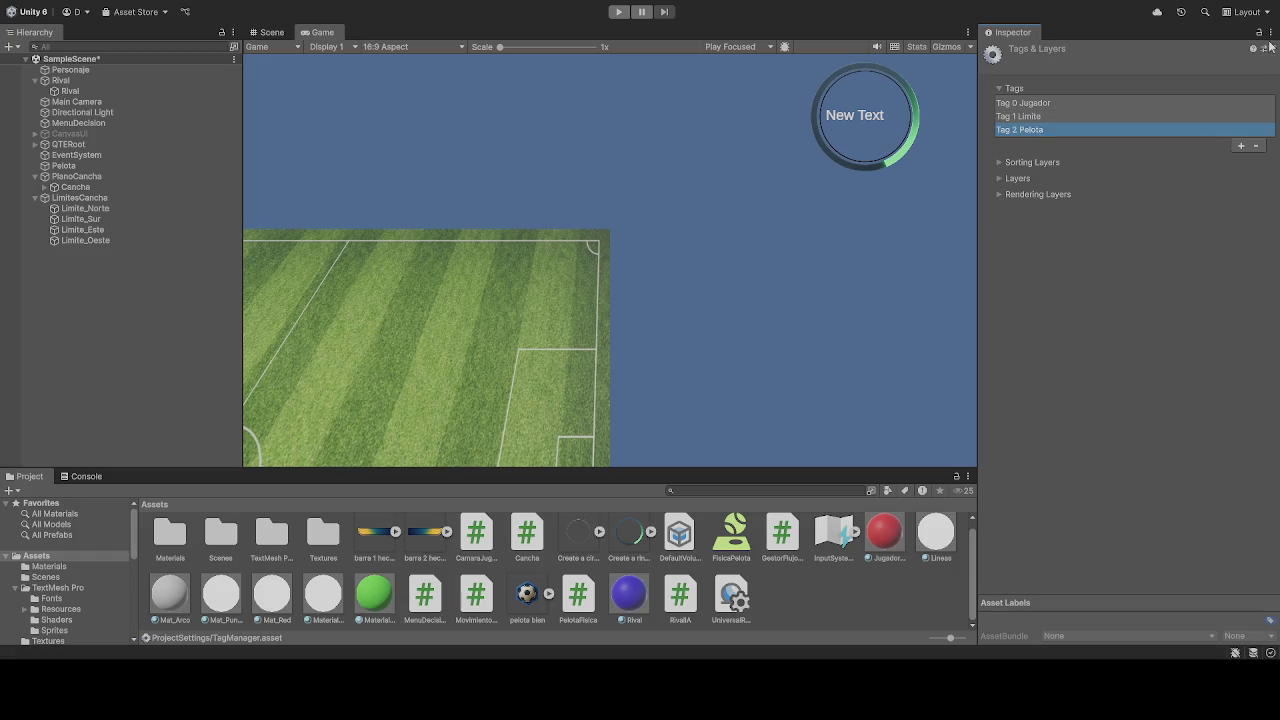
pyautogui.click(1080, 272)
pyautogui.click(70, 91)
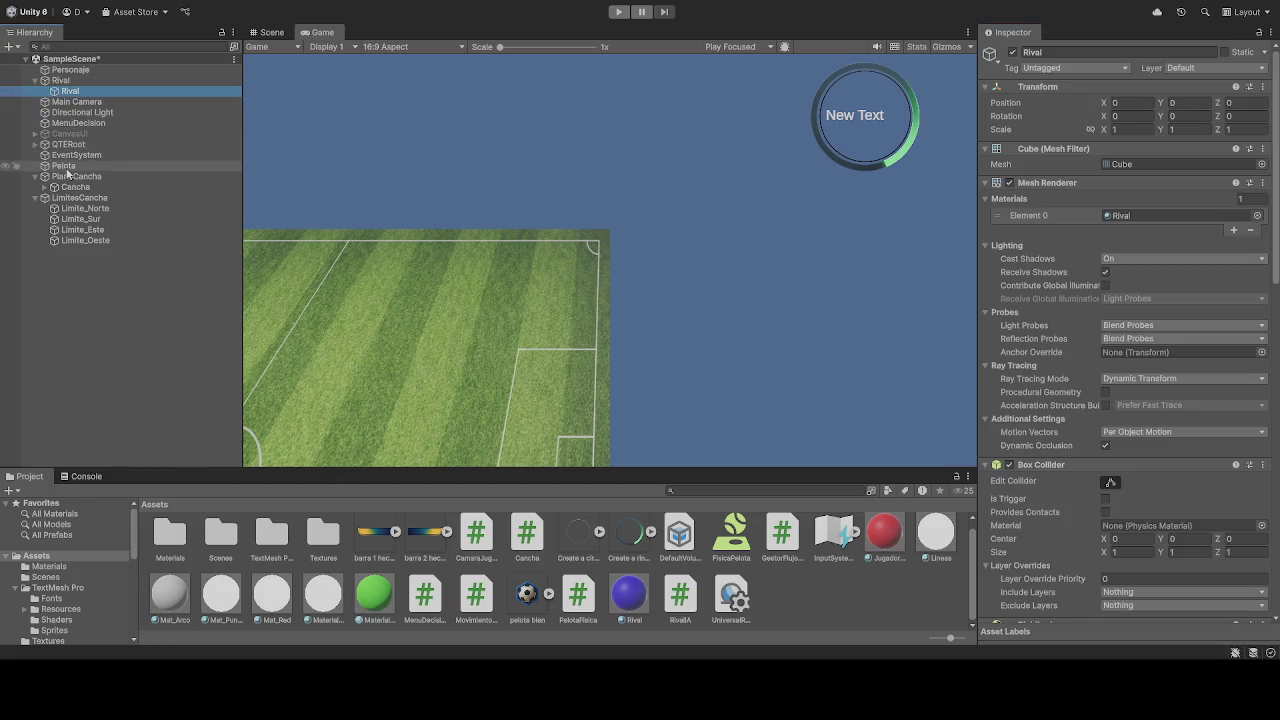
pyautogui.click(67, 168)
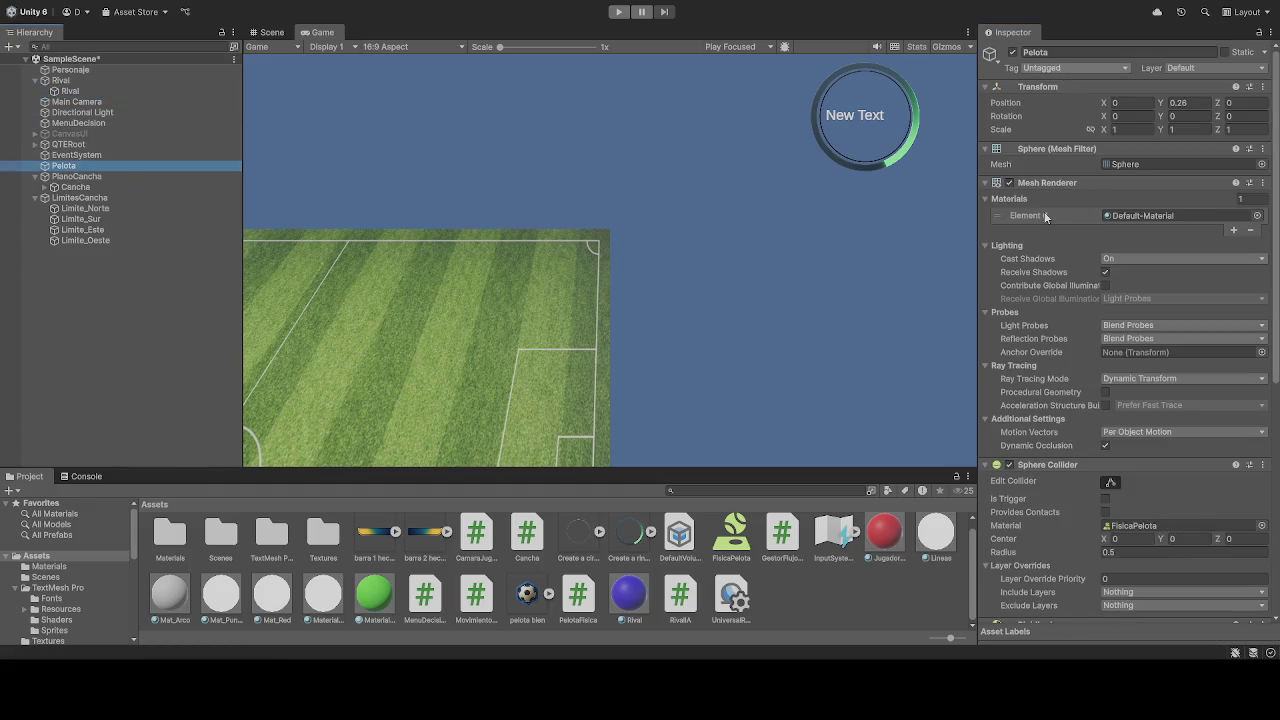
pyautogui.click(618, 11)
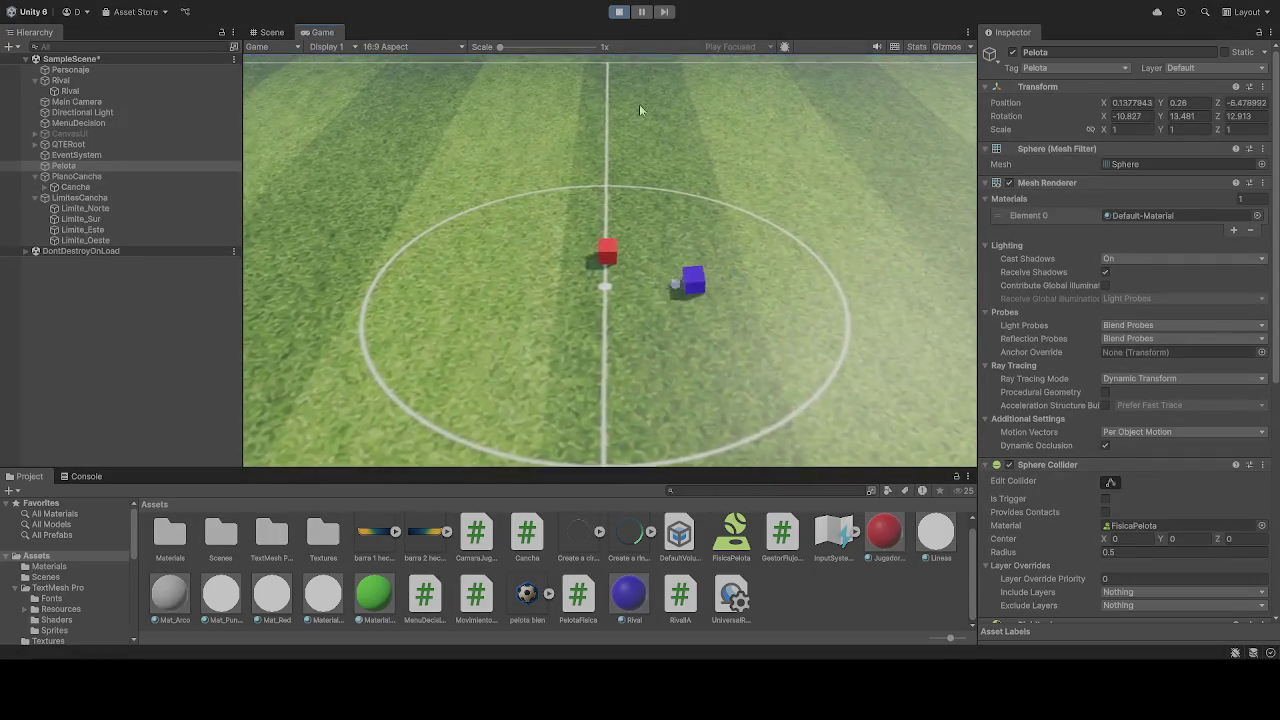
# Step: Stop the Play mode test to return the scene to editing
pyautogui.click(619, 11)
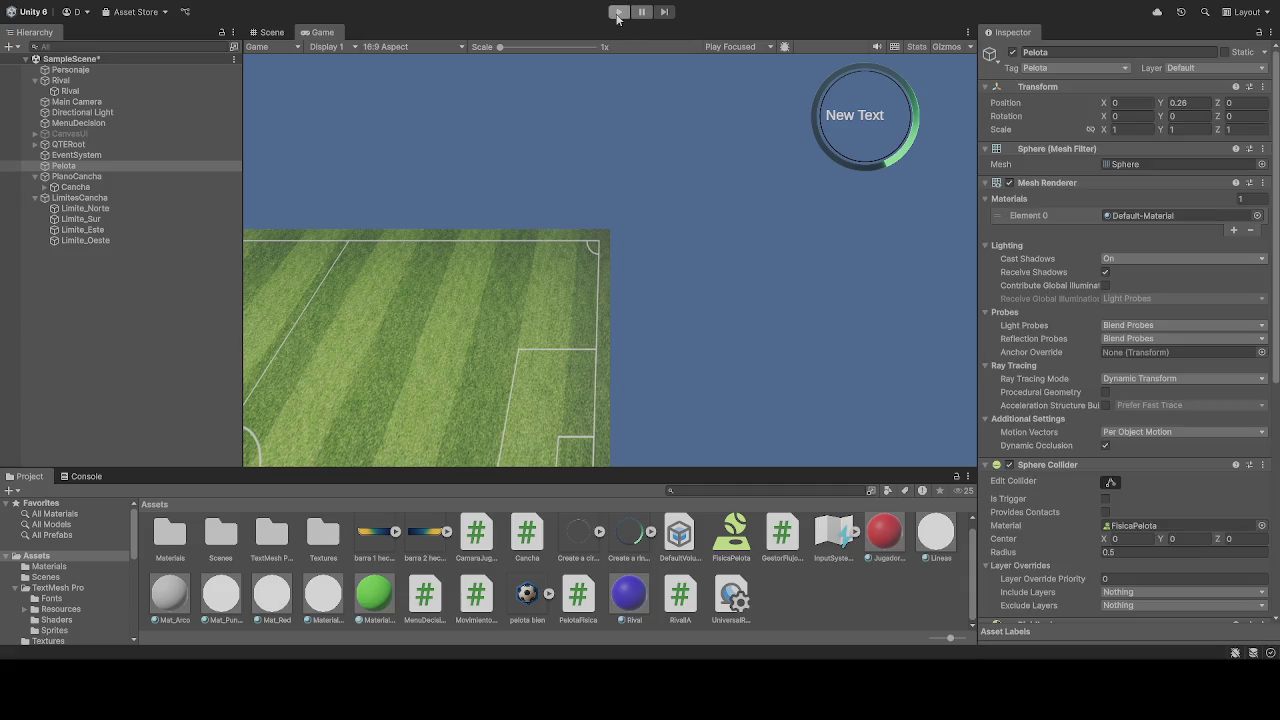
pyautogui.hotkey('ctrl', 'p')
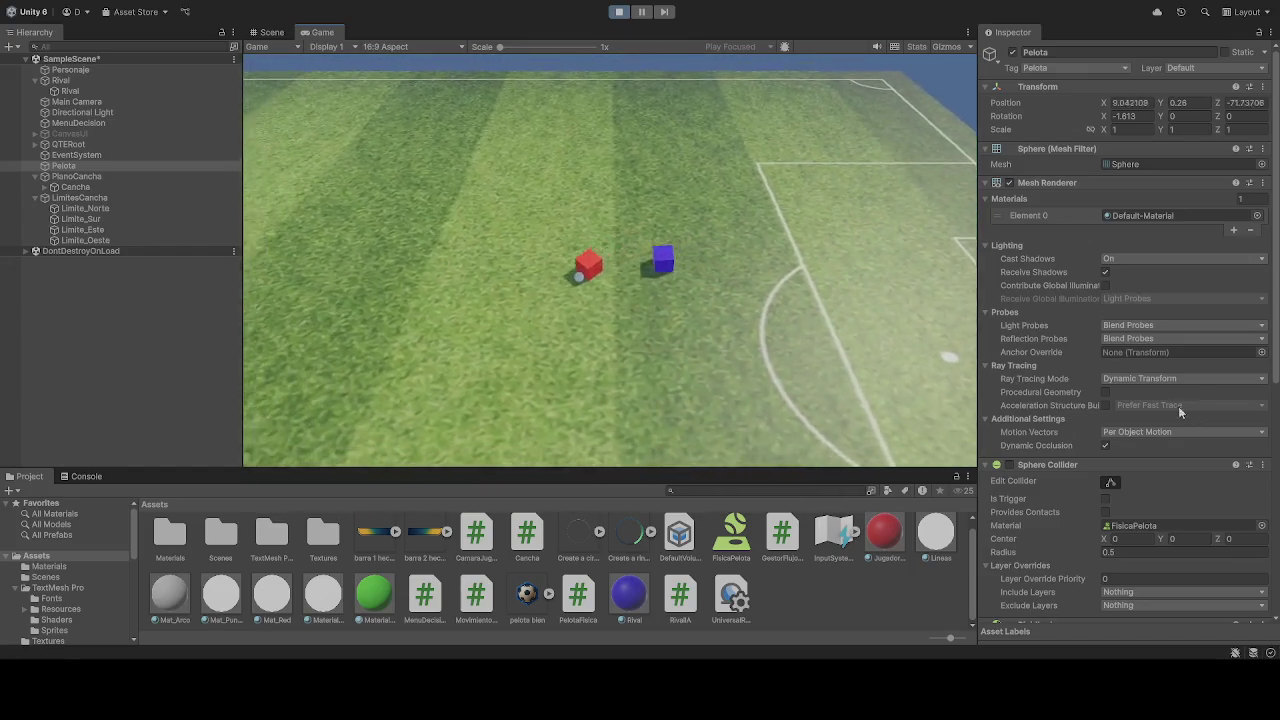
pyautogui.click(619, 14)
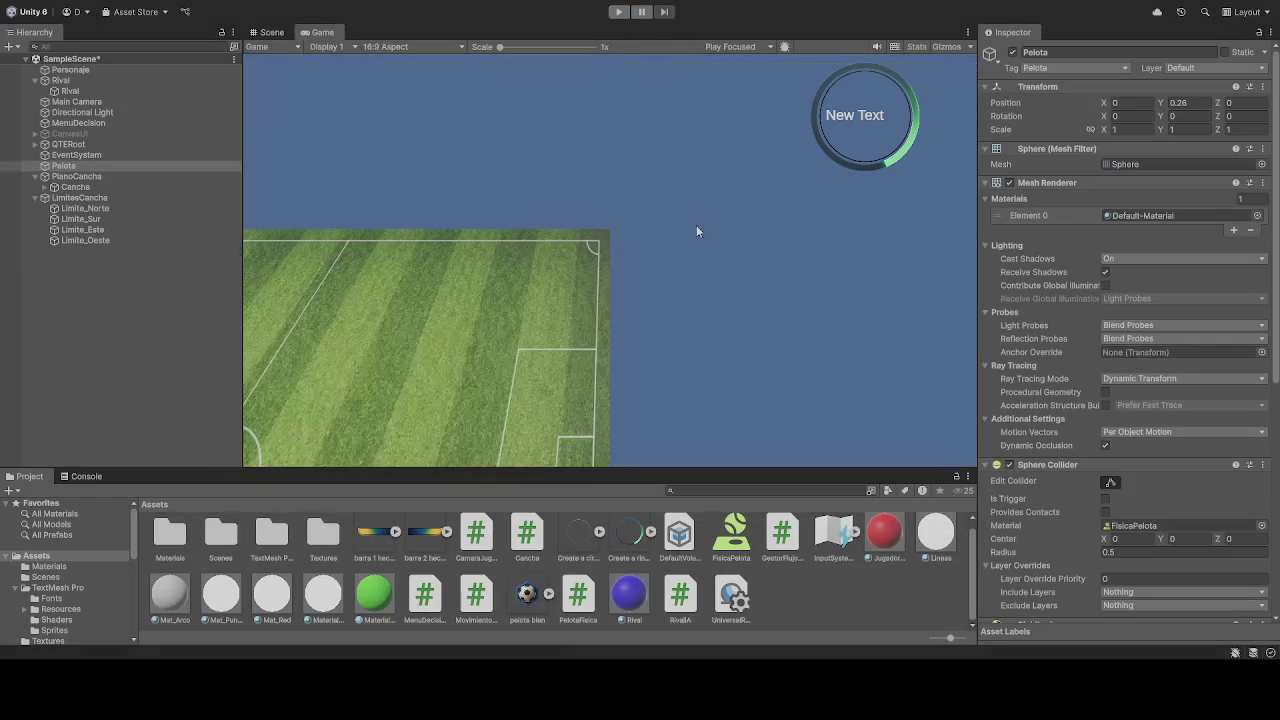